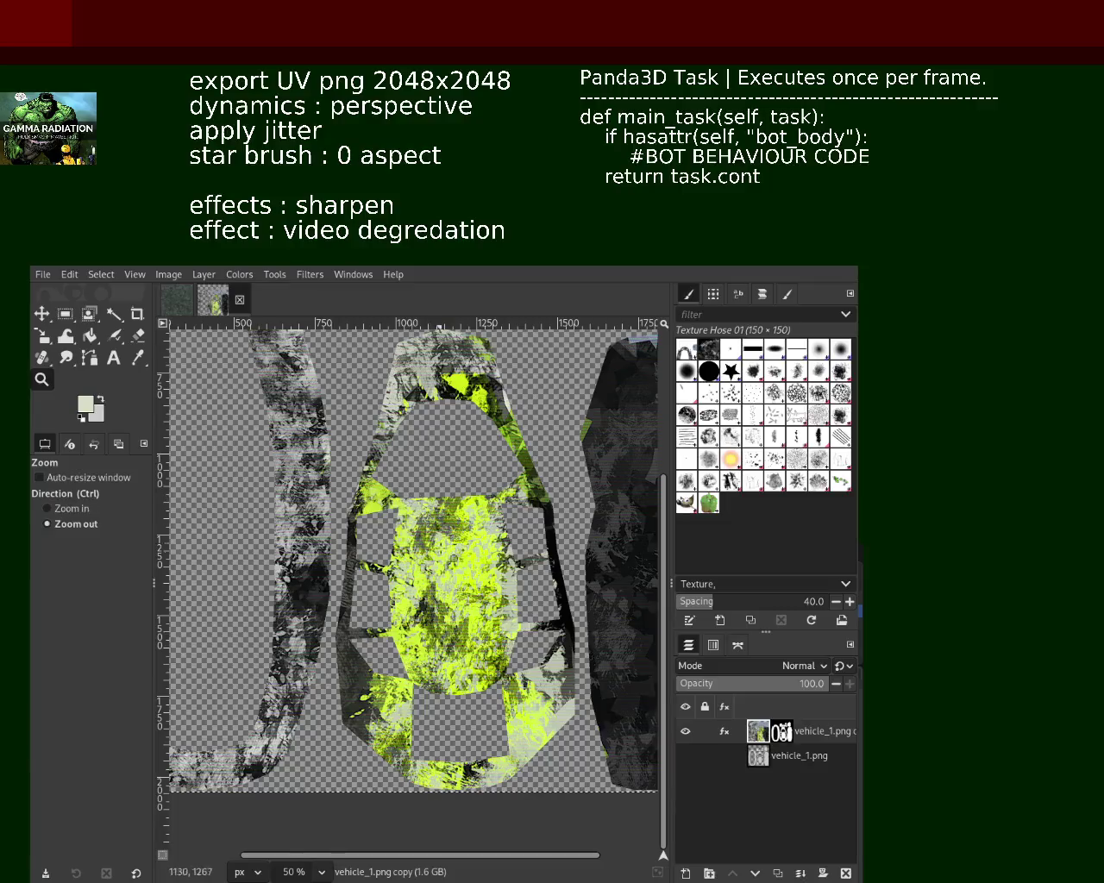
Reapply Video Degradation scanlines to the vehicle_1.png copy layer and zoom in to inspect them
click(518, 607)
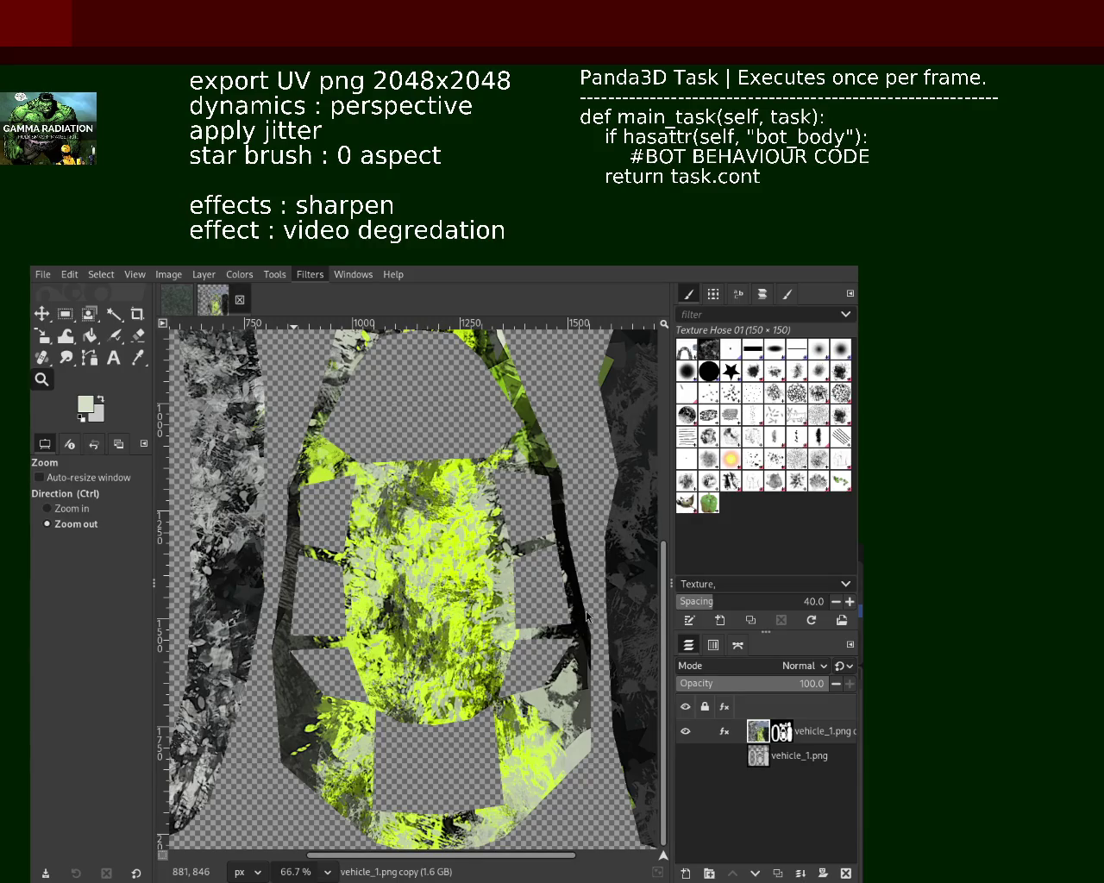
key(ctrl+f)
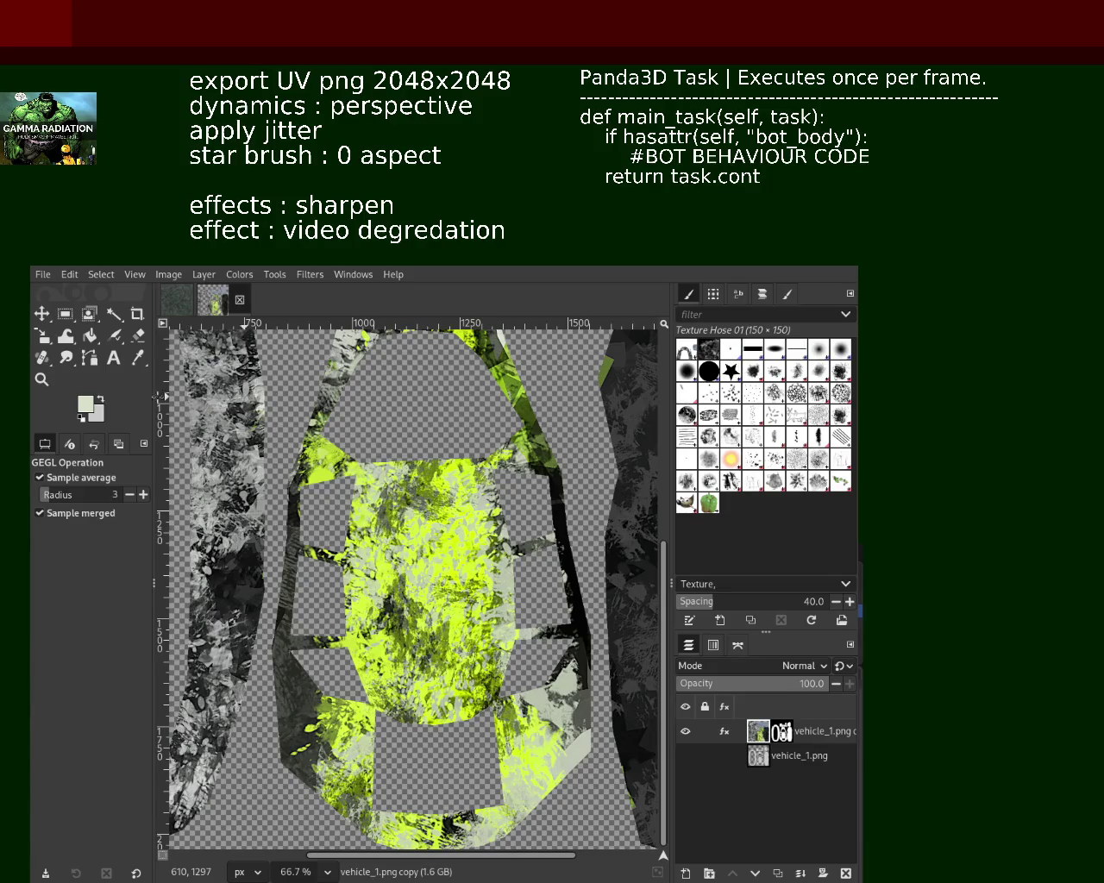
click(41, 379)
click(477, 518)
ctrl+click(423, 515)
ctrl+click(423, 514)
click(376, 610)
click(376, 610)
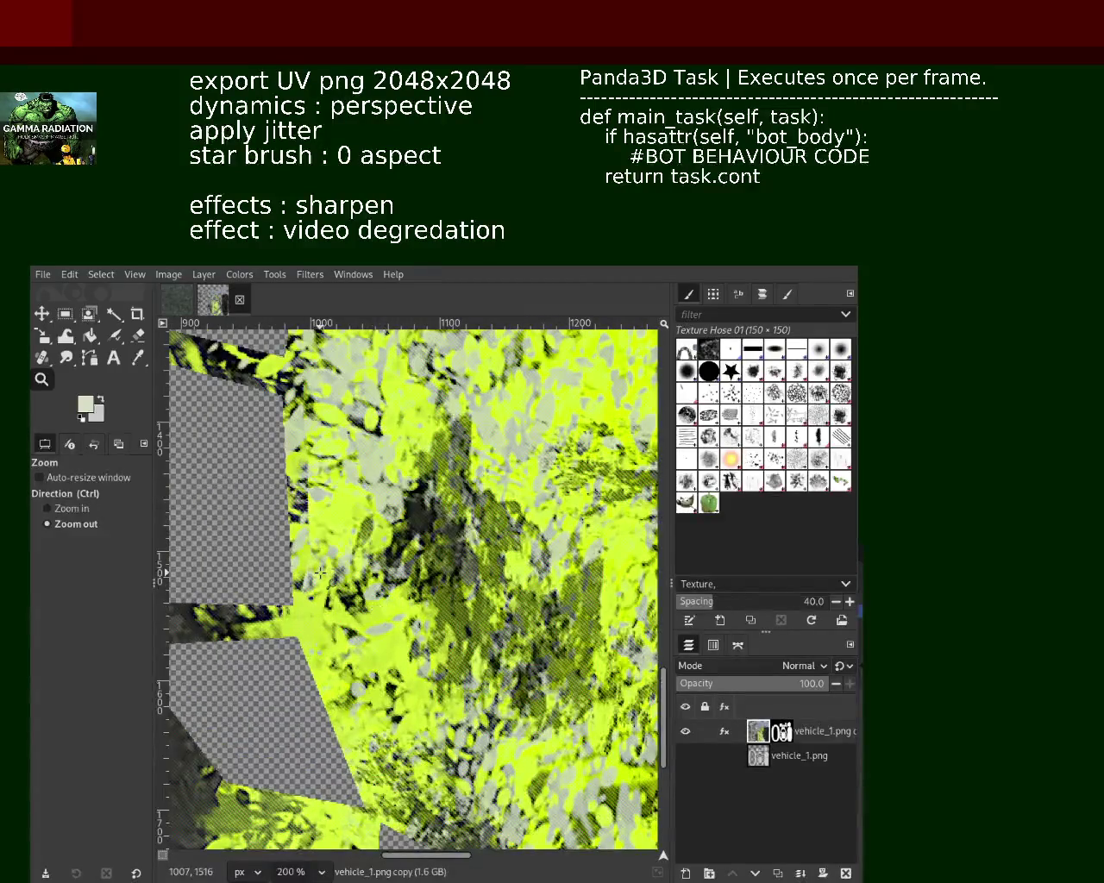
ctrl+click(328, 580)
ctrl+click(328, 579)
click(420, 601)
click(413, 603)
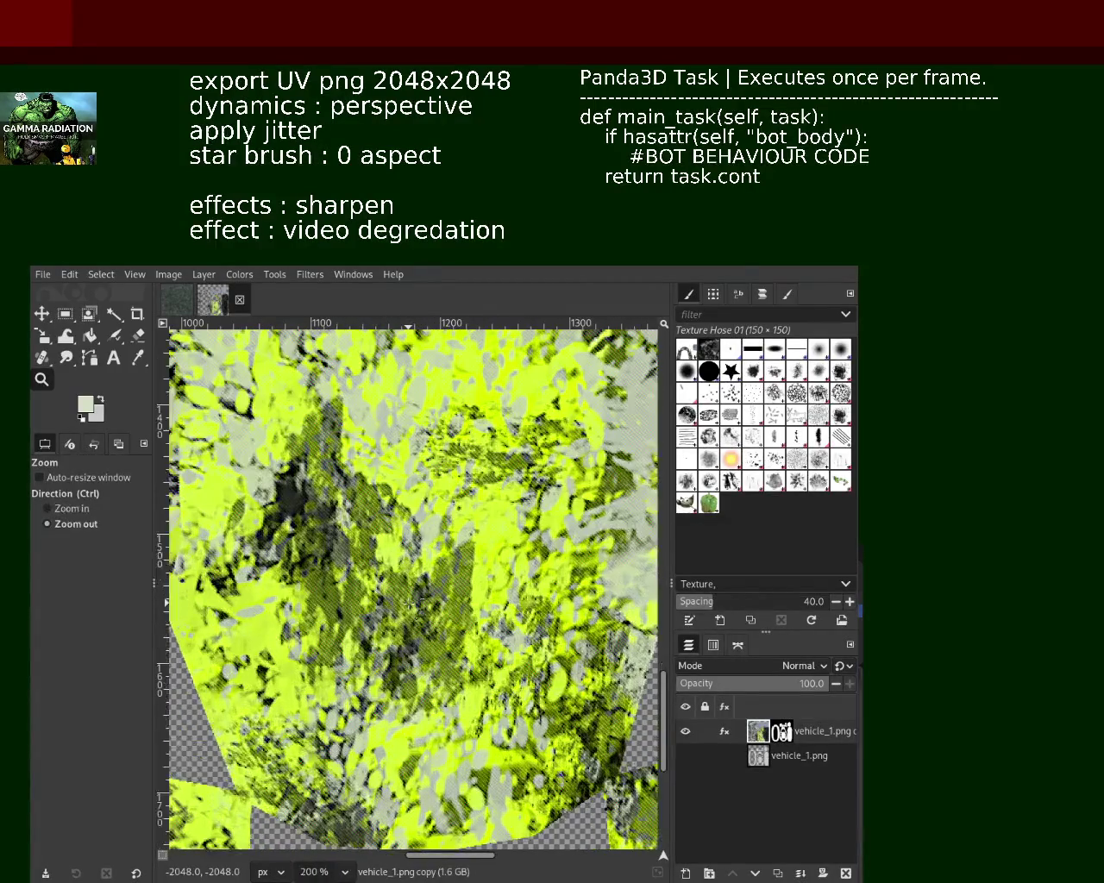
ctrl+click(410, 601)
ctrl+click(411, 602)
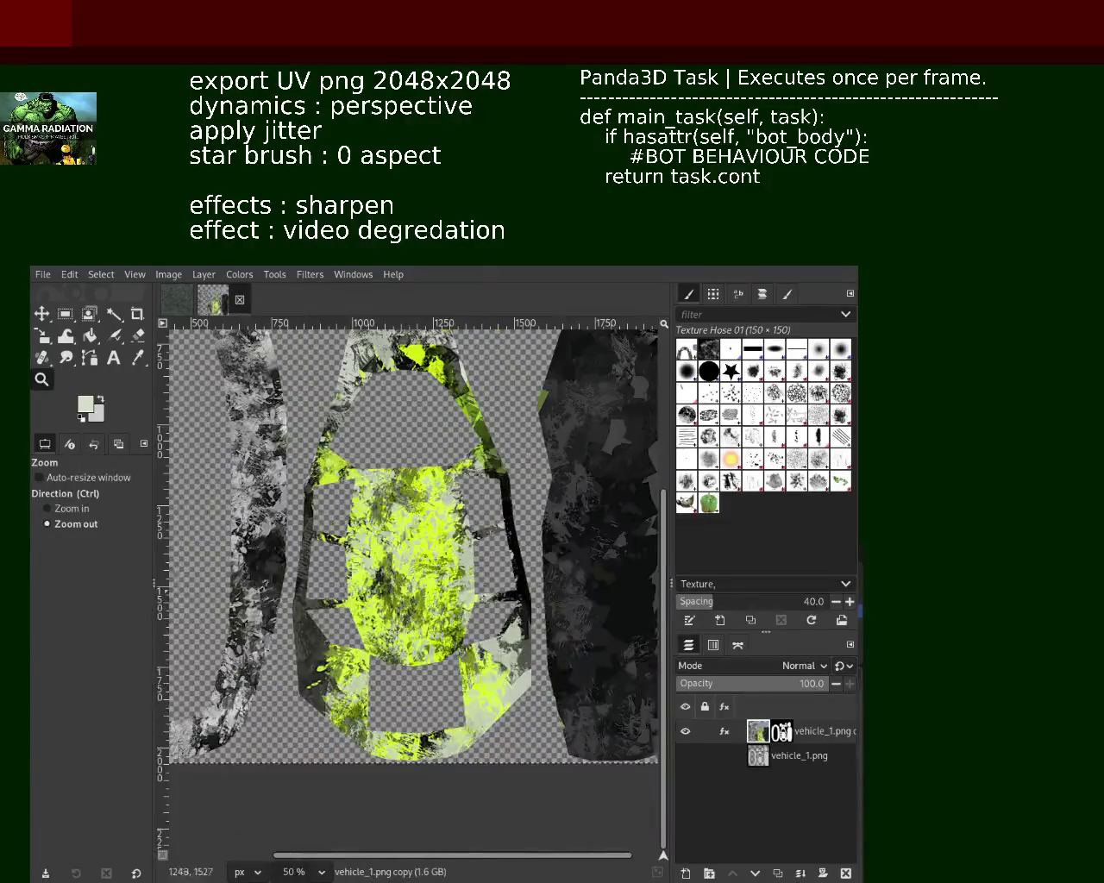
click(610, 531)
click(611, 531)
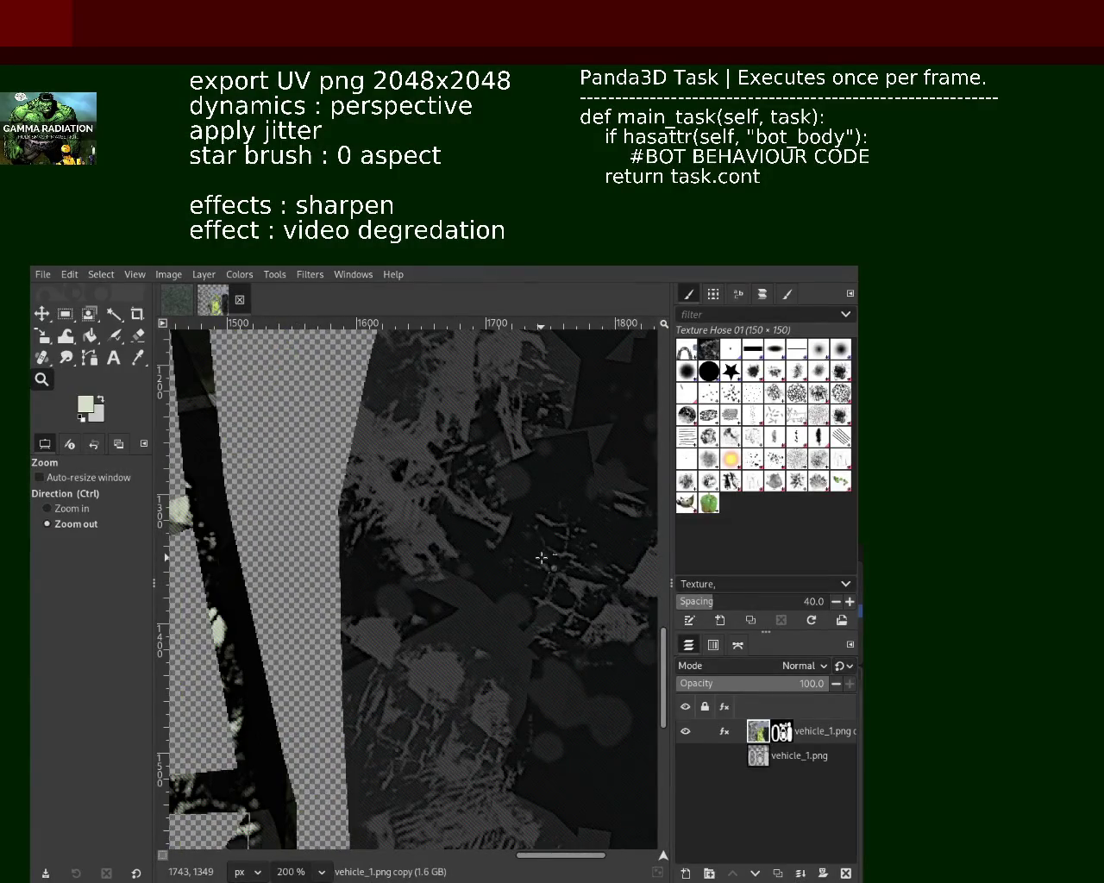
ctrl+click(549, 561)
ctrl+click(549, 560)
click(593, 448)
click(593, 449)
click(593, 448)
click(537, 510)
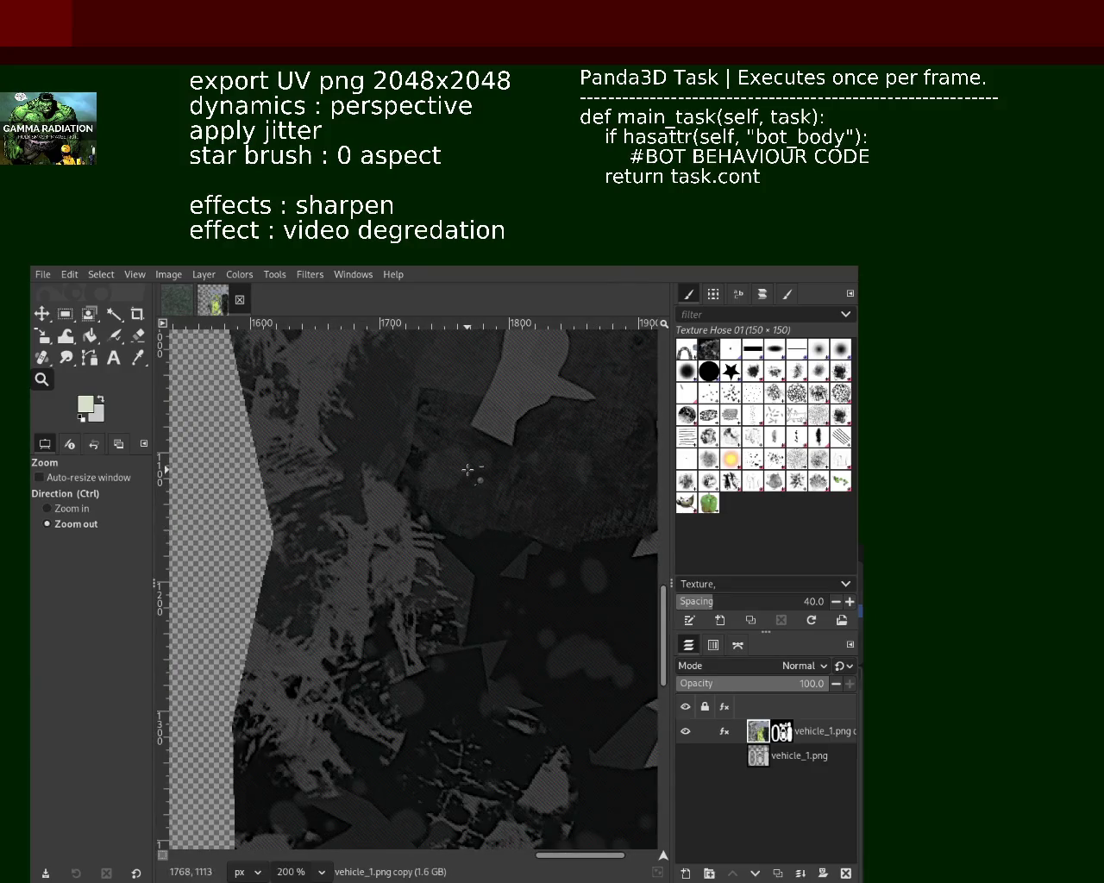
ctrl+click(468, 468)
ctrl+click(468, 468)
click(488, 660)
click(488, 660)
ctrl+click(479, 639)
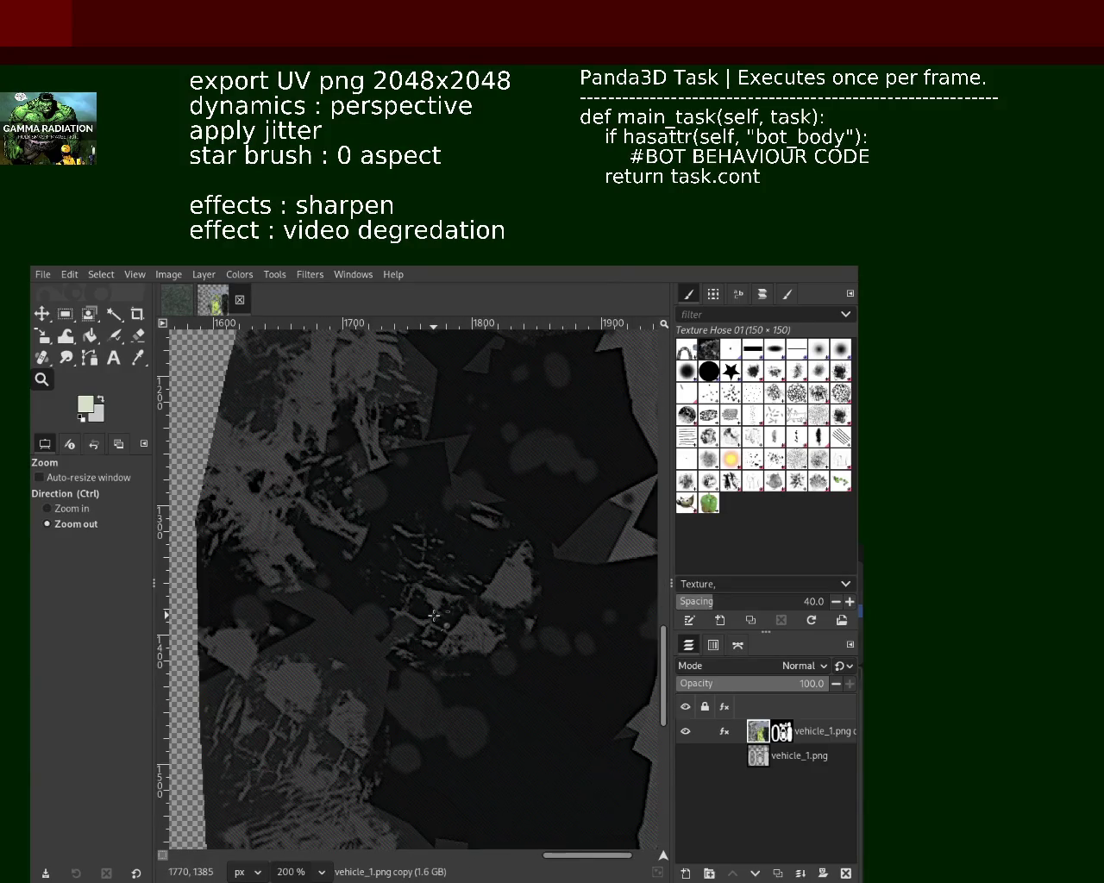
ctrl+click(470, 616)
ctrl+click(466, 606)
click(494, 423)
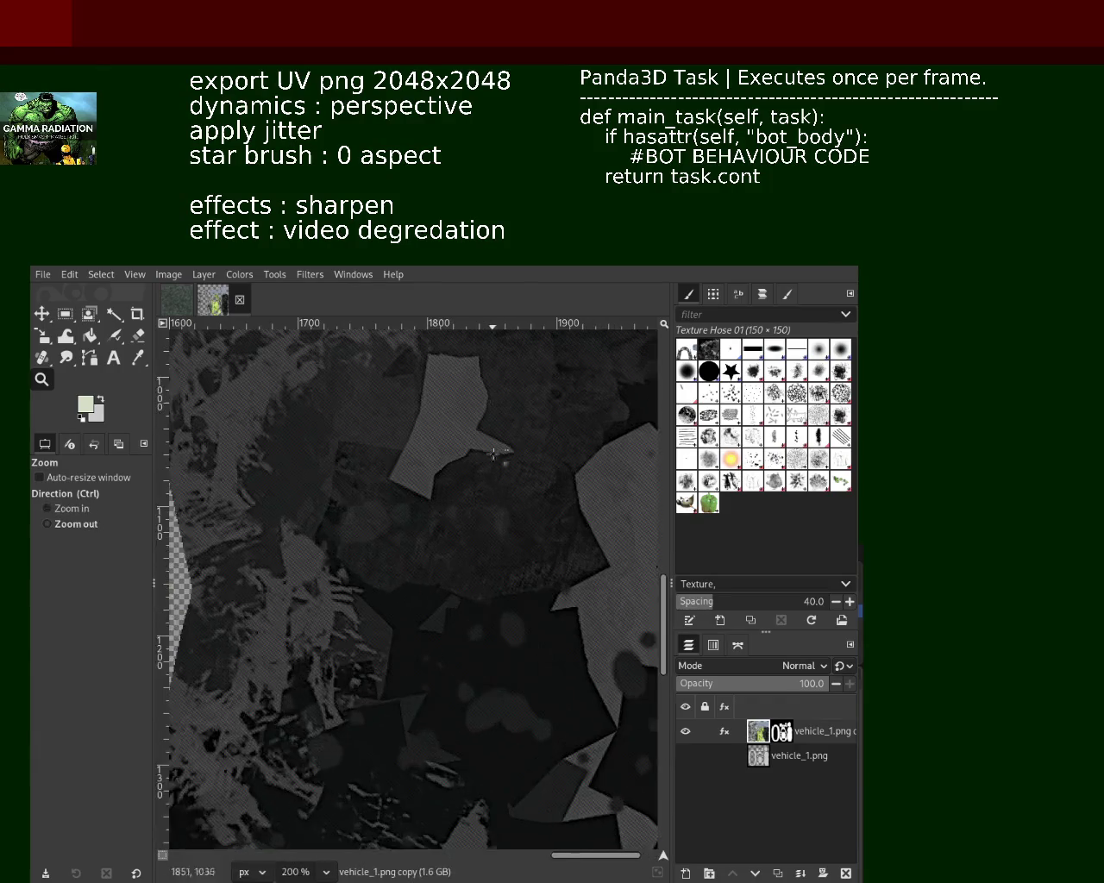
ctrl+click(499, 525)
ctrl+click(495, 522)
ctrl+click(503, 525)
click(245, 623)
click(292, 593)
click(422, 554)
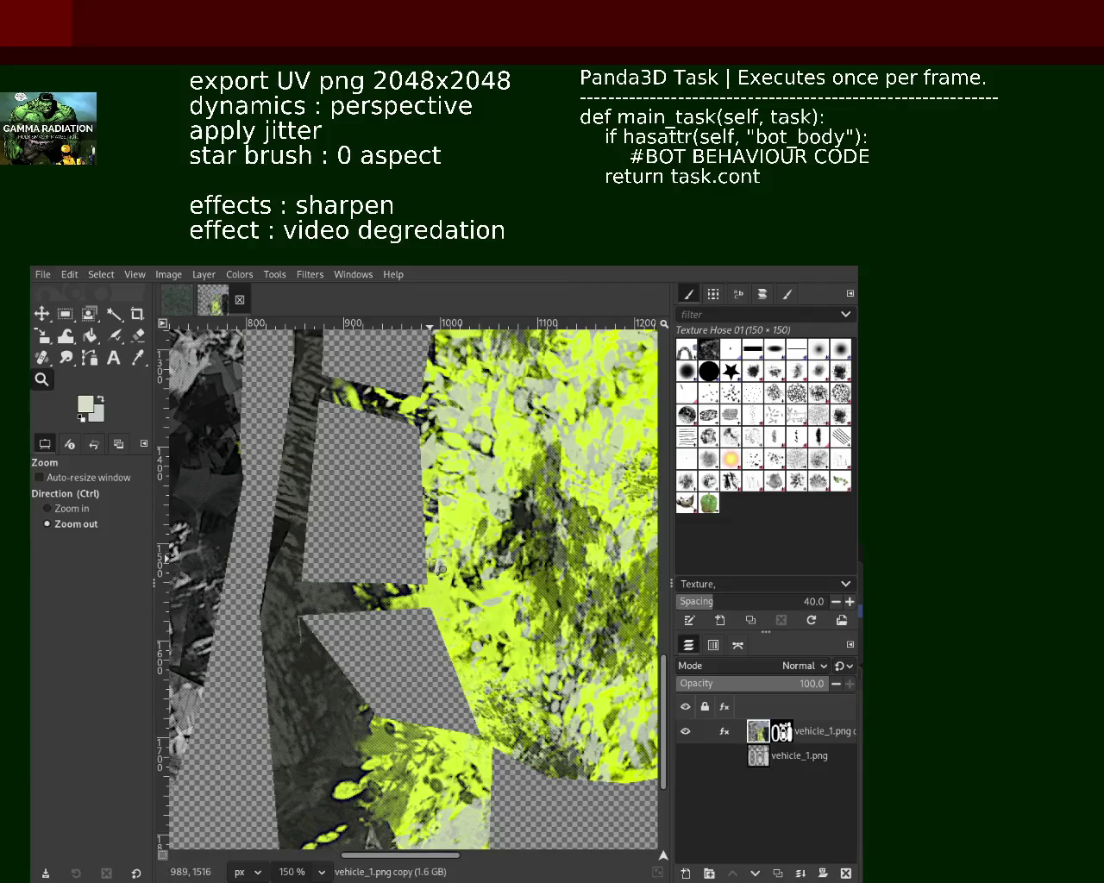
ctrl+click(450, 575)
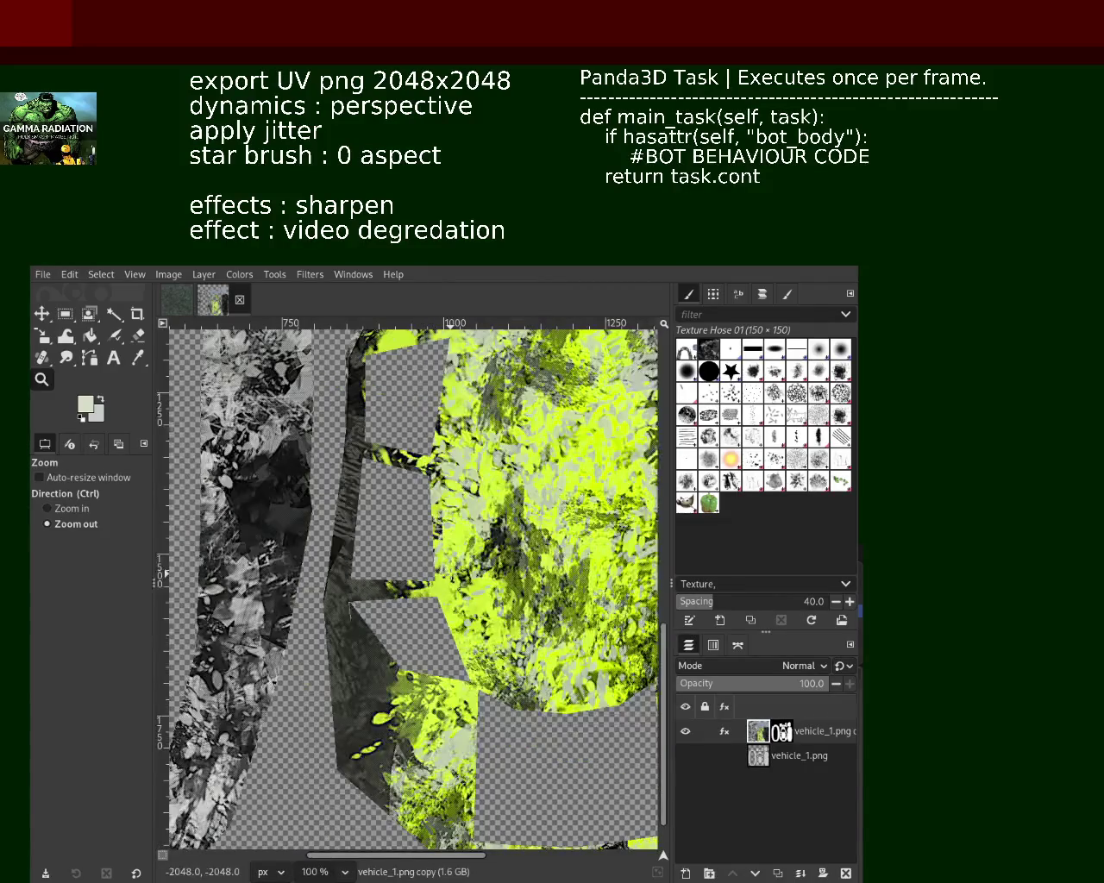
click(362, 569)
ctrl+click(365, 540)
ctrl+click(366, 541)
ctrl+click(366, 541)
click(396, 539)
click(420, 537)
ctrl+click(420, 536)
click(405, 561)
ctrl+click(404, 614)
ctrl+click(401, 664)
ctrl+click(405, 642)
ctrl+click(421, 608)
click(434, 578)
click(441, 557)
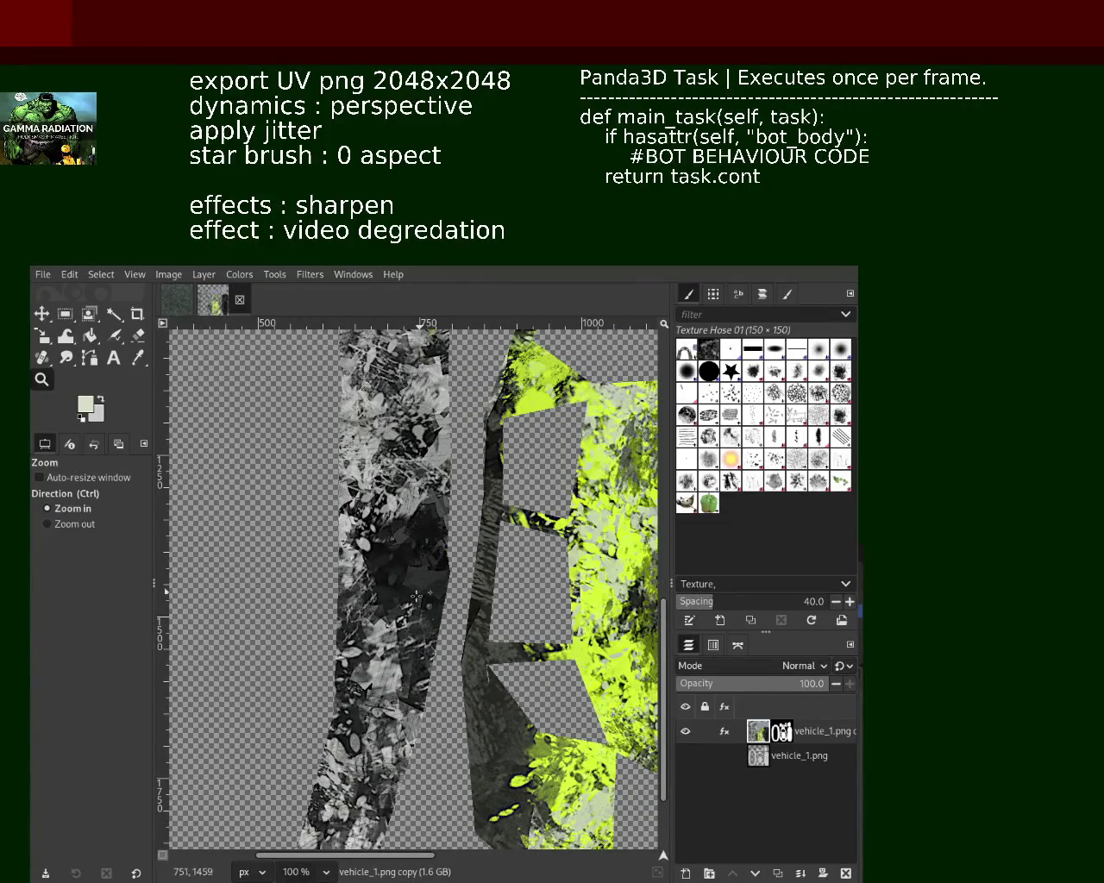
ctrl+click(383, 651)
click(399, 484)
click(399, 484)
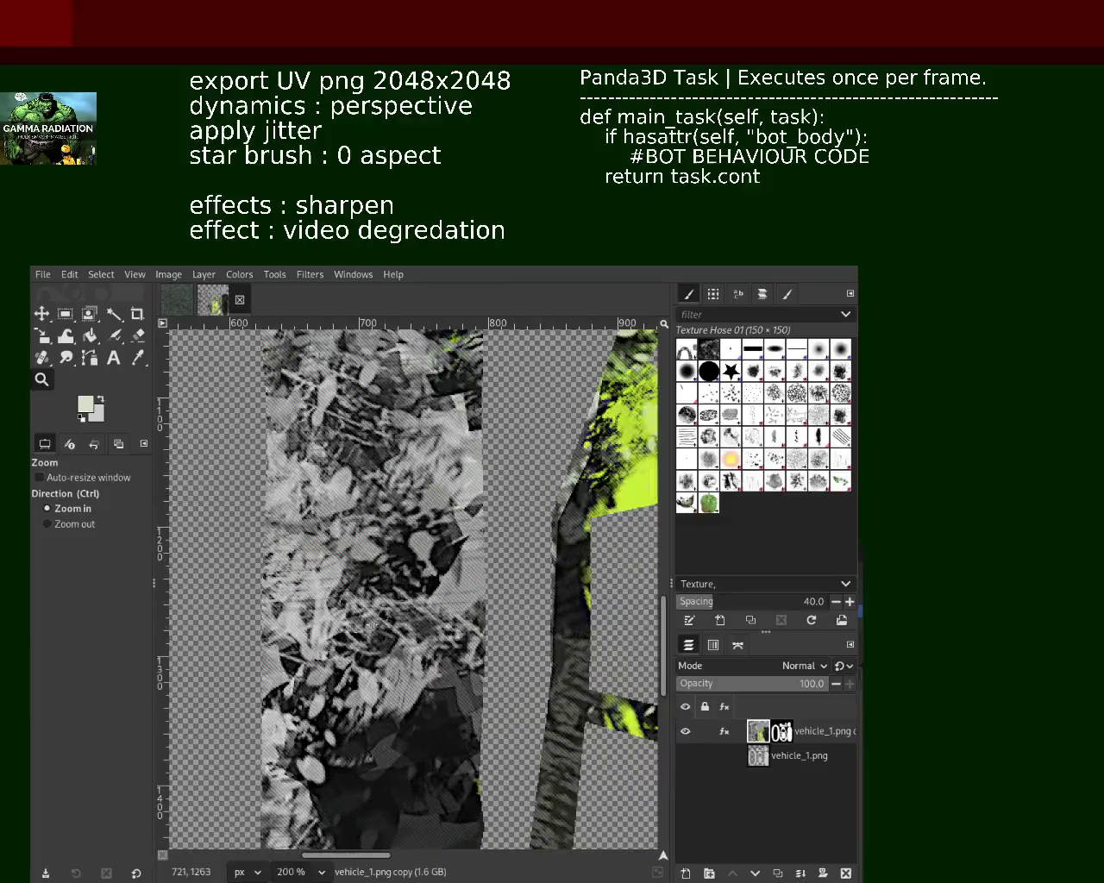
ctrl+click(356, 643)
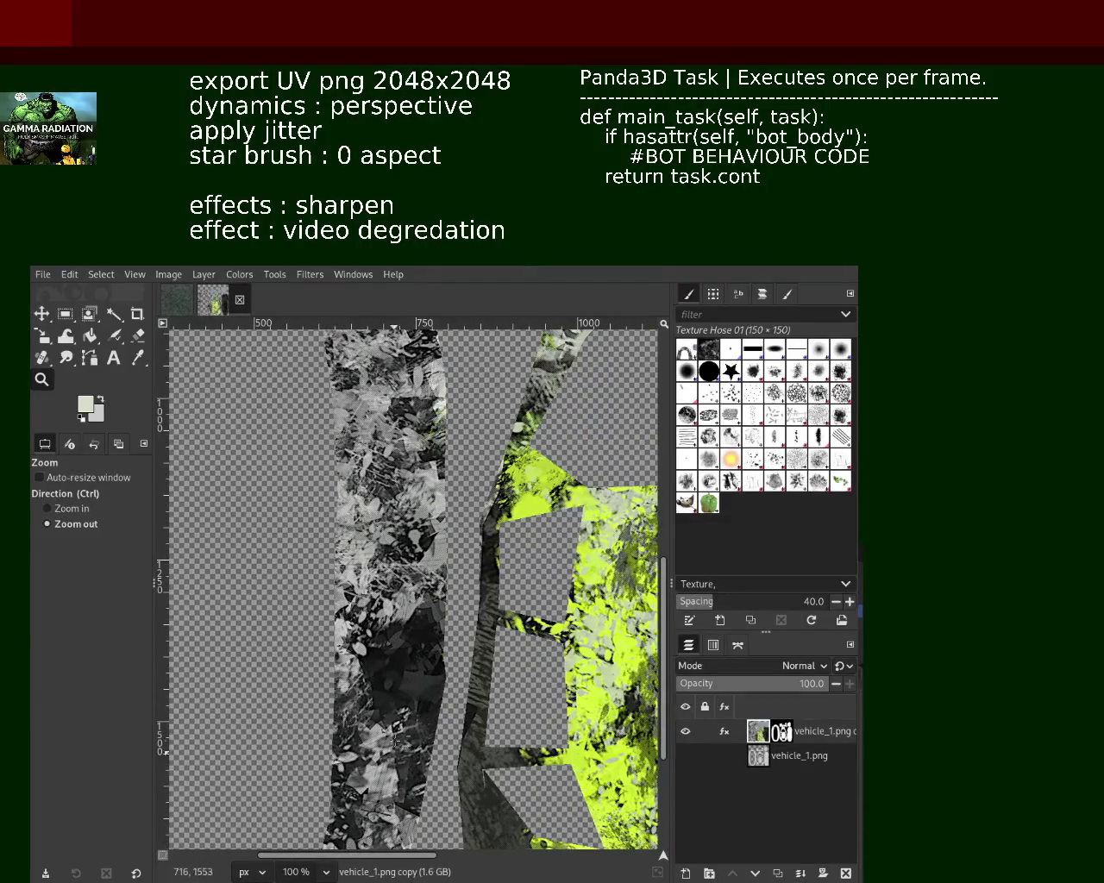
click(362, 819)
ctrl+click(364, 806)
click(367, 789)
ctrl+click(368, 780)
click(369, 778)
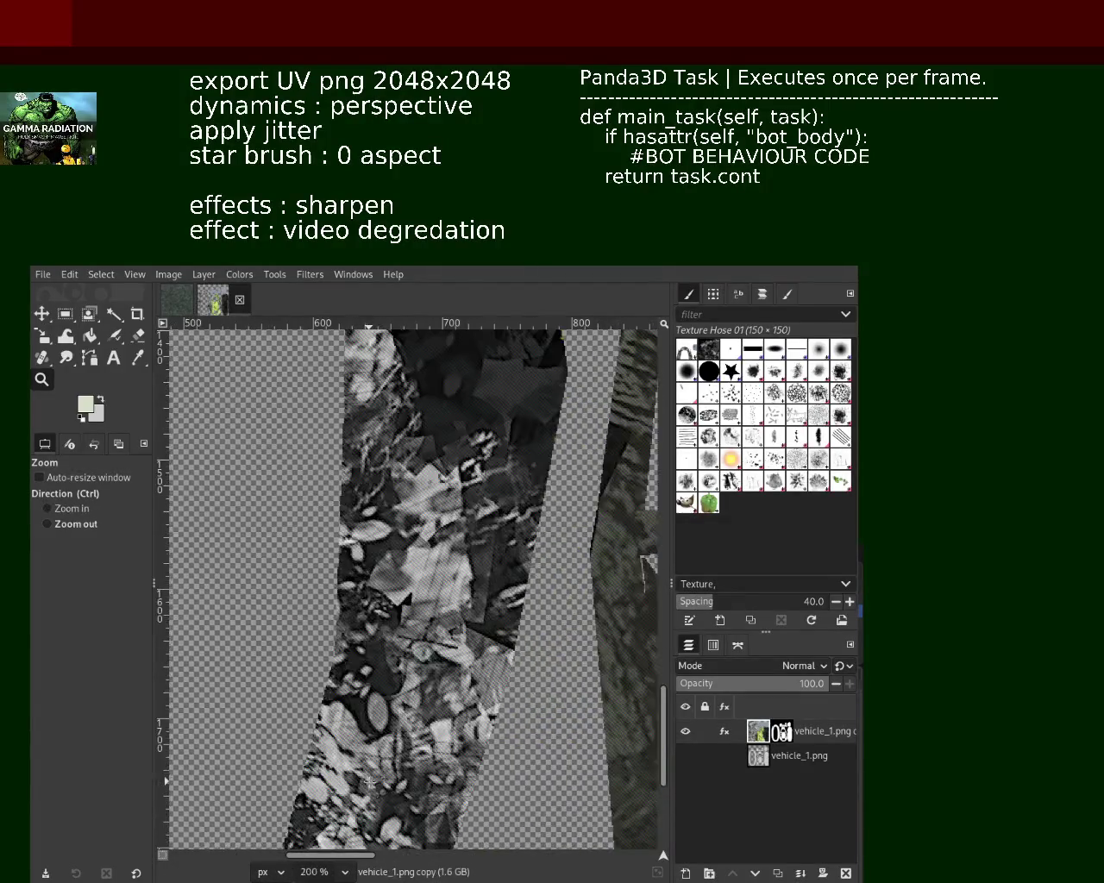
ctrl+click(435, 742)
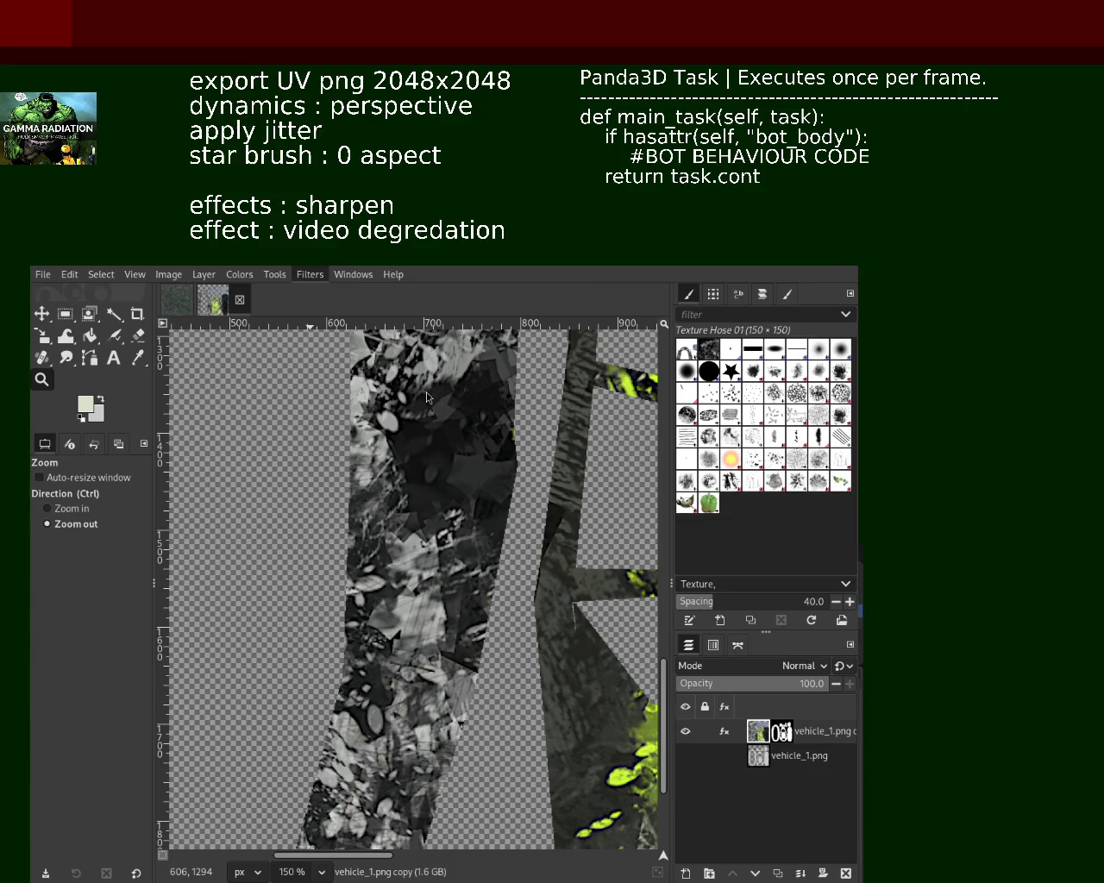
key(ctrl+f)
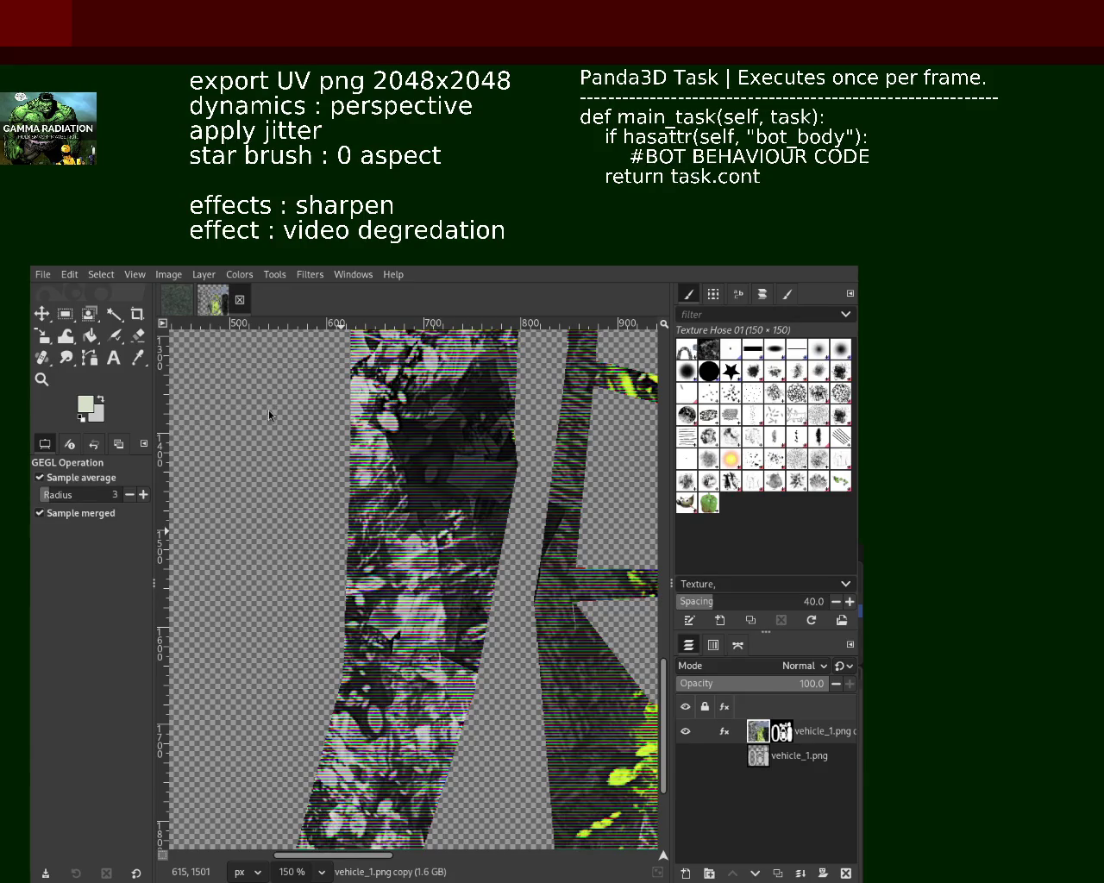
key(ctrl+z)
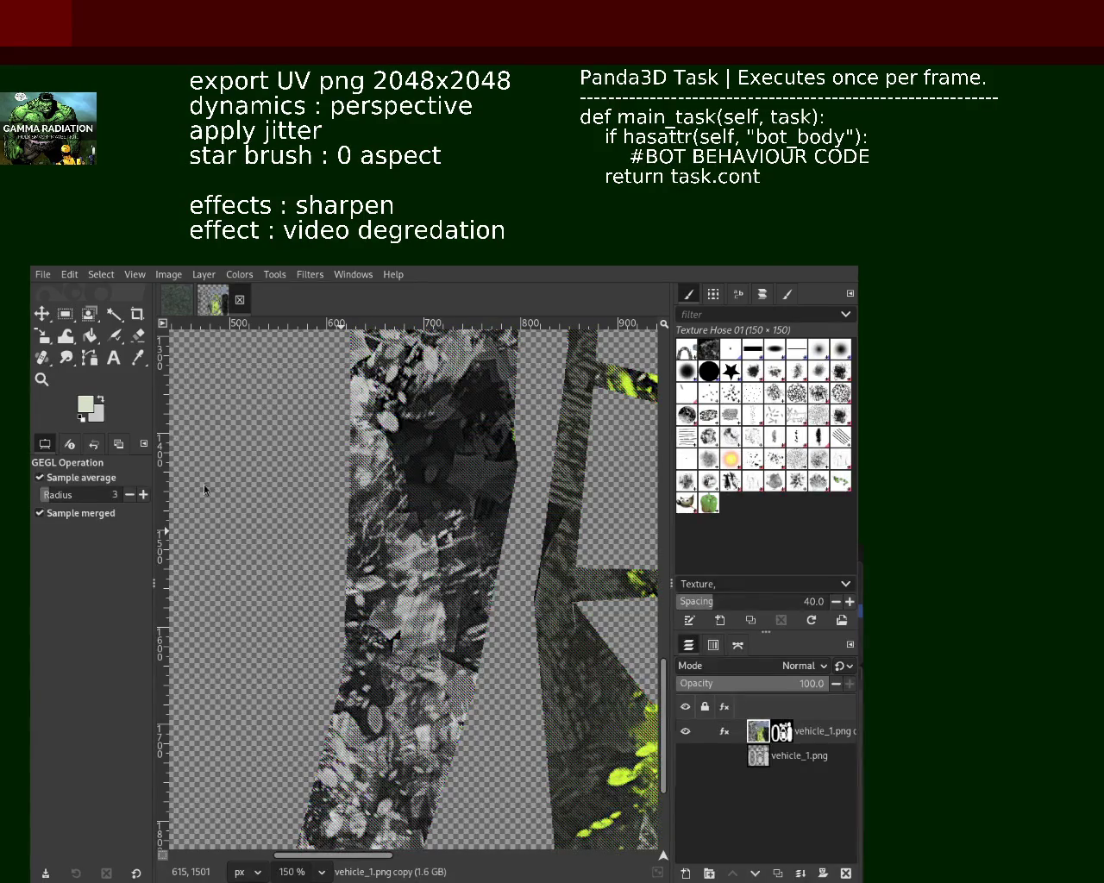
key(ctrl+z)
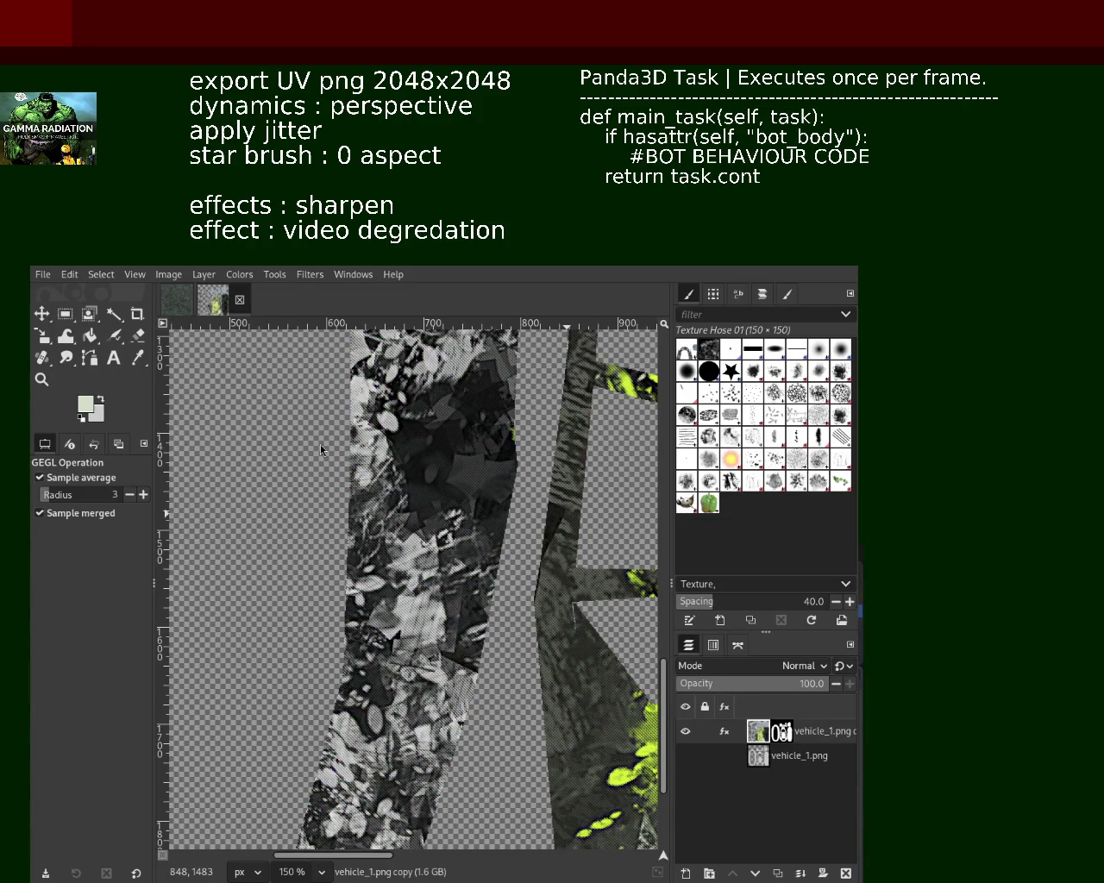
Look through the Filters menu for Video Degradation, then close it without applying anything
click(308, 276)
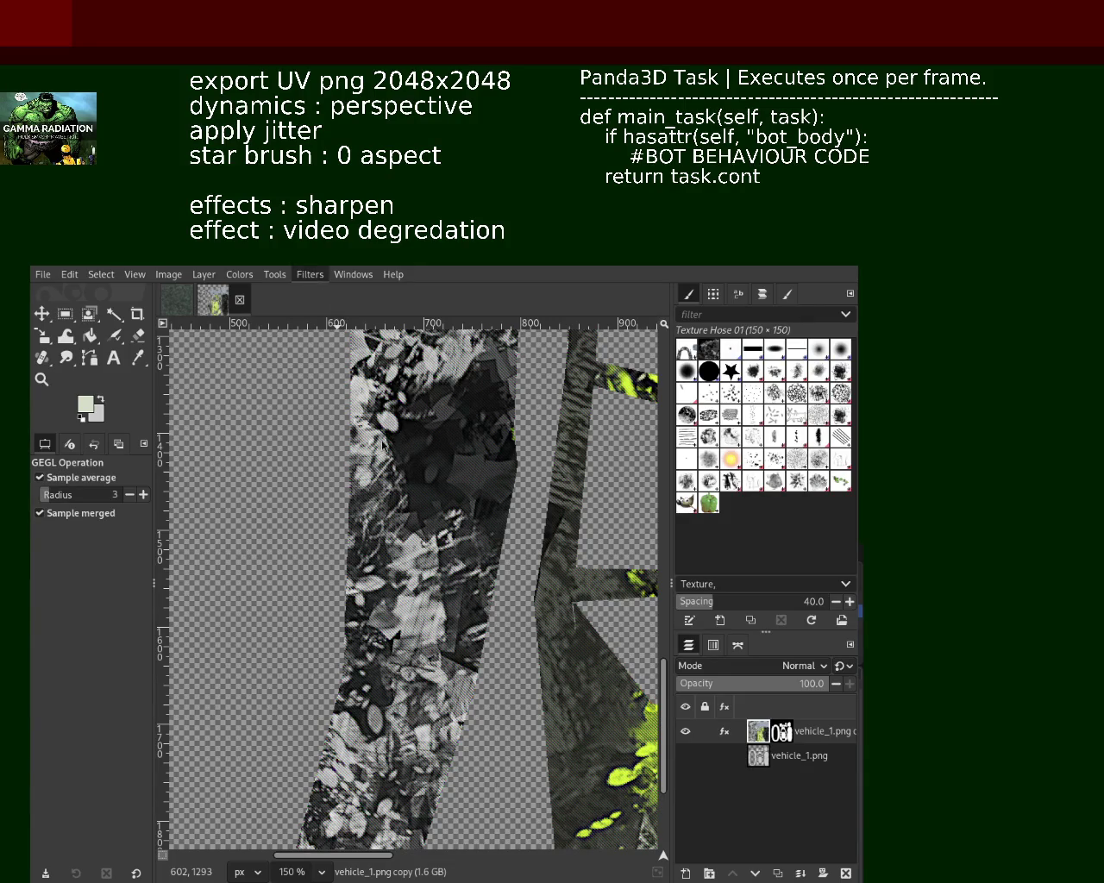
key(Escape)
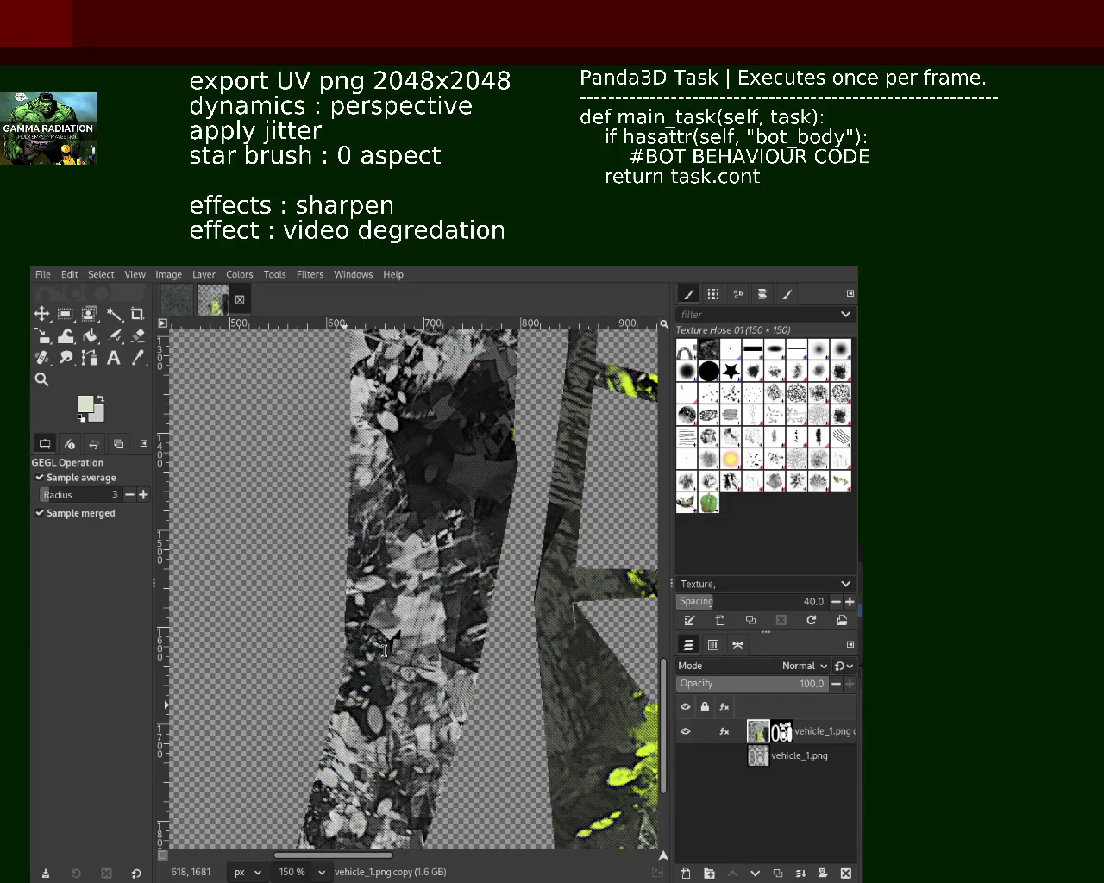
text(3x3)
Zoom to 400% on the dark grunge area, then back out to the whole UV texture
click(42, 379)
ctrl+click(407, 479)
ctrl+click(407, 479)
ctrl+click(407, 479)
ctrl+click(406, 479)
ctrl+click(393, 480)
ctrl+click(437, 467)
ctrl+click(431, 457)
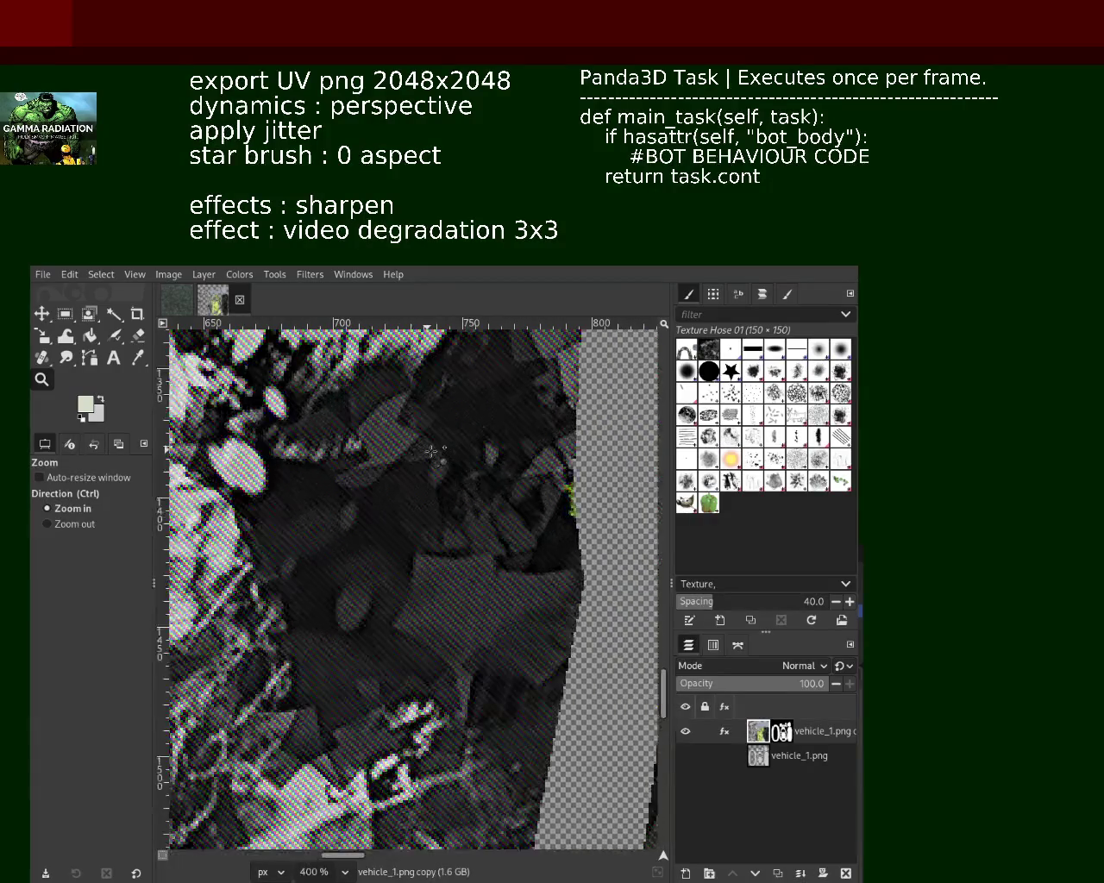
ctrl+click(431, 451)
ctrl+click(431, 451)
ctrl+click(483, 466)
ctrl+click(518, 475)
ctrl+click(544, 483)
ctrl+click(560, 488)
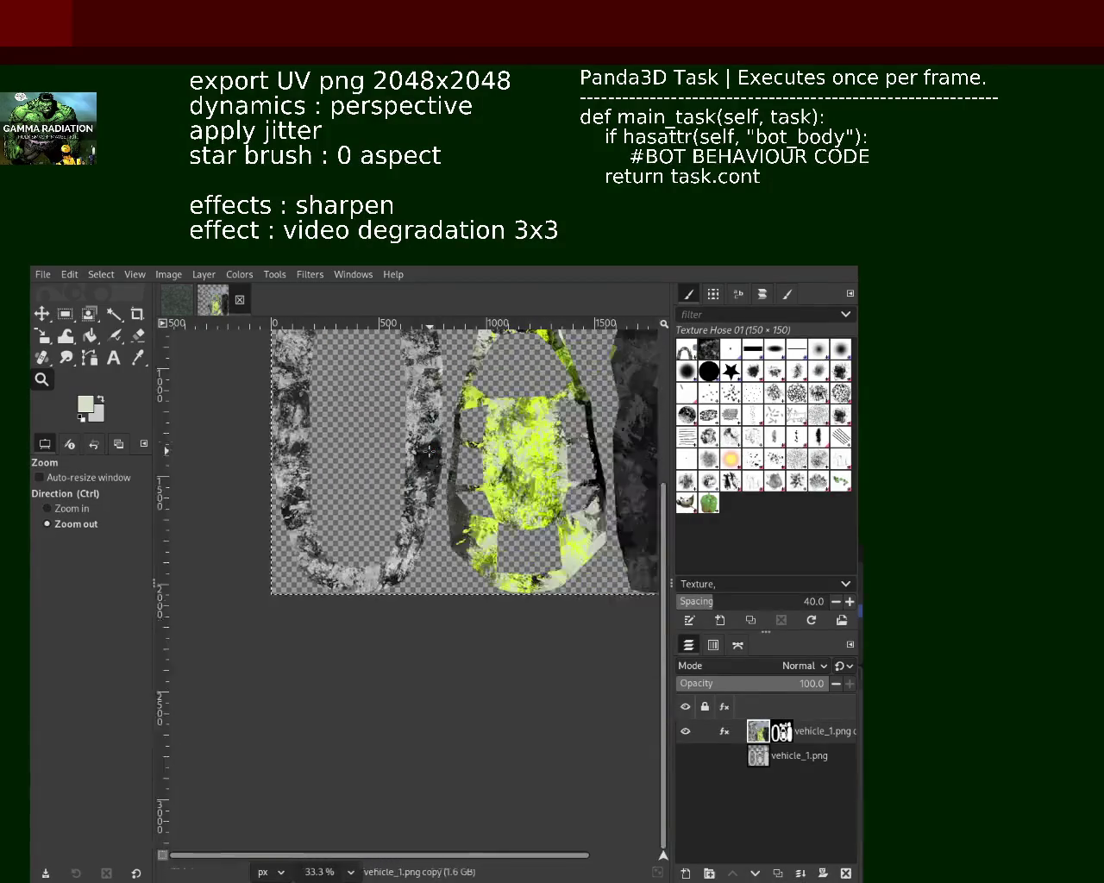
Check the texture layout at 100% and 50% zoom
click(557, 476)
click(556, 476)
click(539, 552)
click(539, 552)
ctrl+click(524, 629)
click(524, 629)
click(508, 603)
ctrl+click(483, 554)
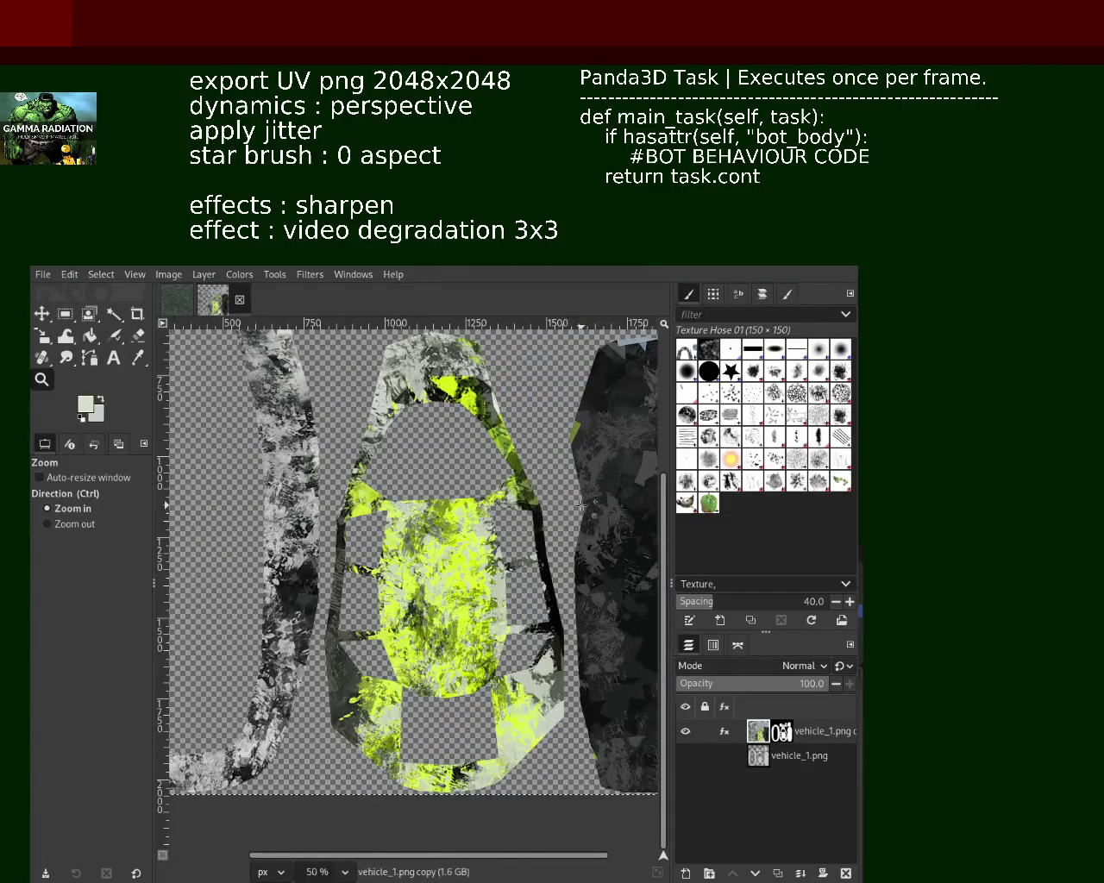
click(477, 594)
click(477, 594)
ctrl+click(470, 586)
ctrl+click(465, 582)
ctrl+click(460, 577)
Inspect the yellow-green body panel up close and save the texture image
click(461, 577)
click(460, 577)
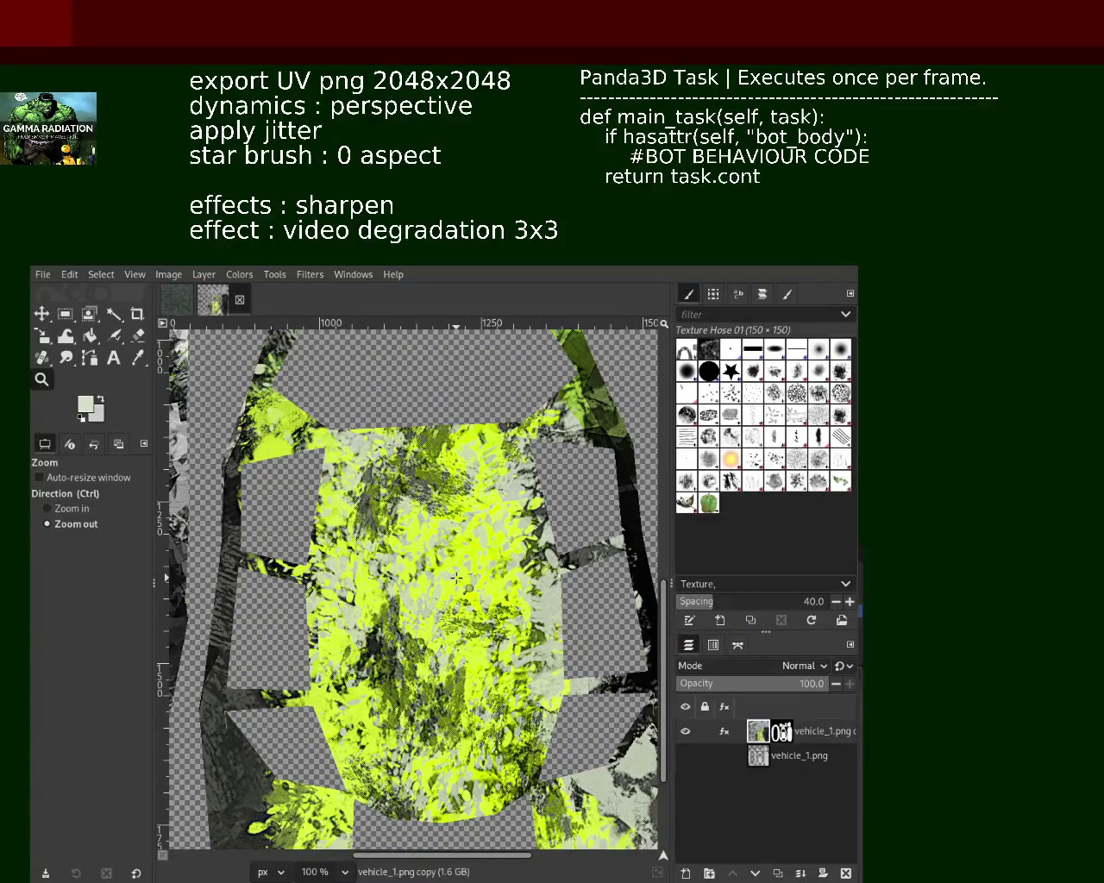
ctrl+click(456, 577)
ctrl+click(456, 577)
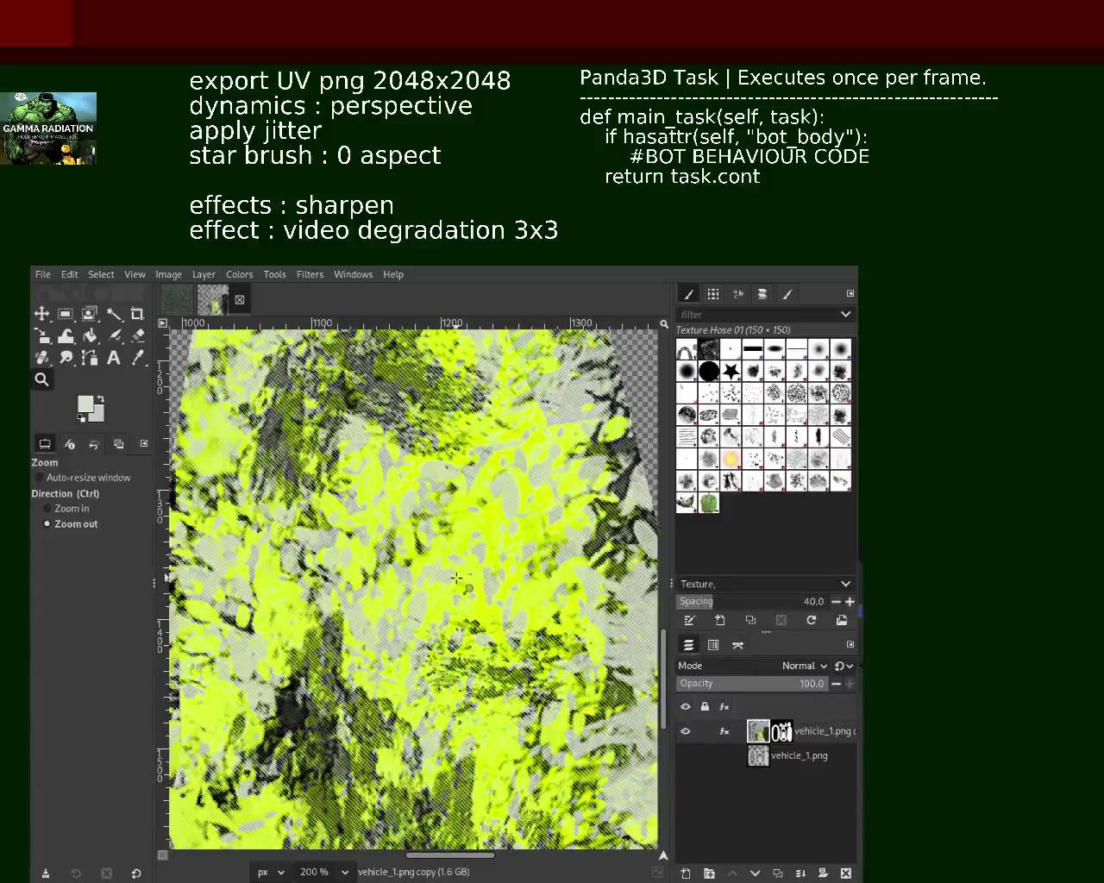
click(456, 577)
click(456, 577)
click(456, 577)
key(ctrl+s)
Zoom back out to view the whole UV texture layout
click(370, 537)
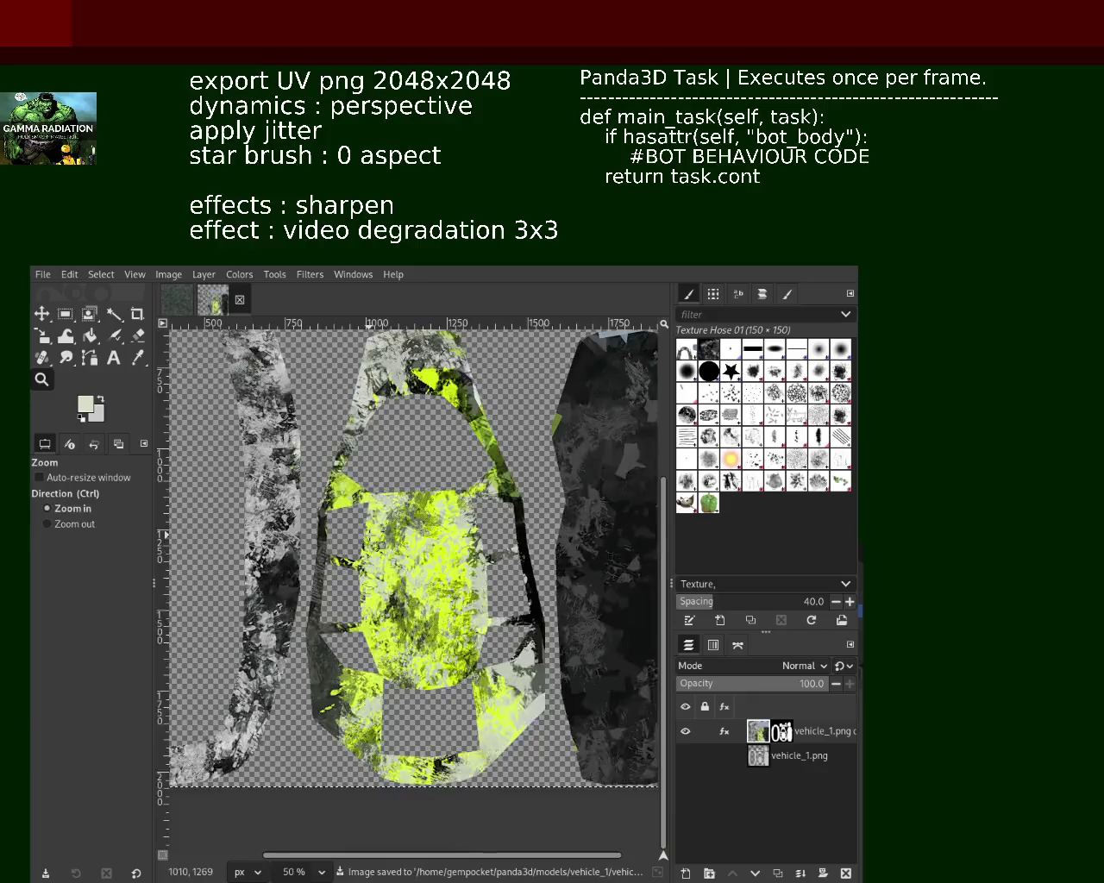
ctrl+click(388, 509)
click(405, 474)
click(420, 442)
click(405, 492)
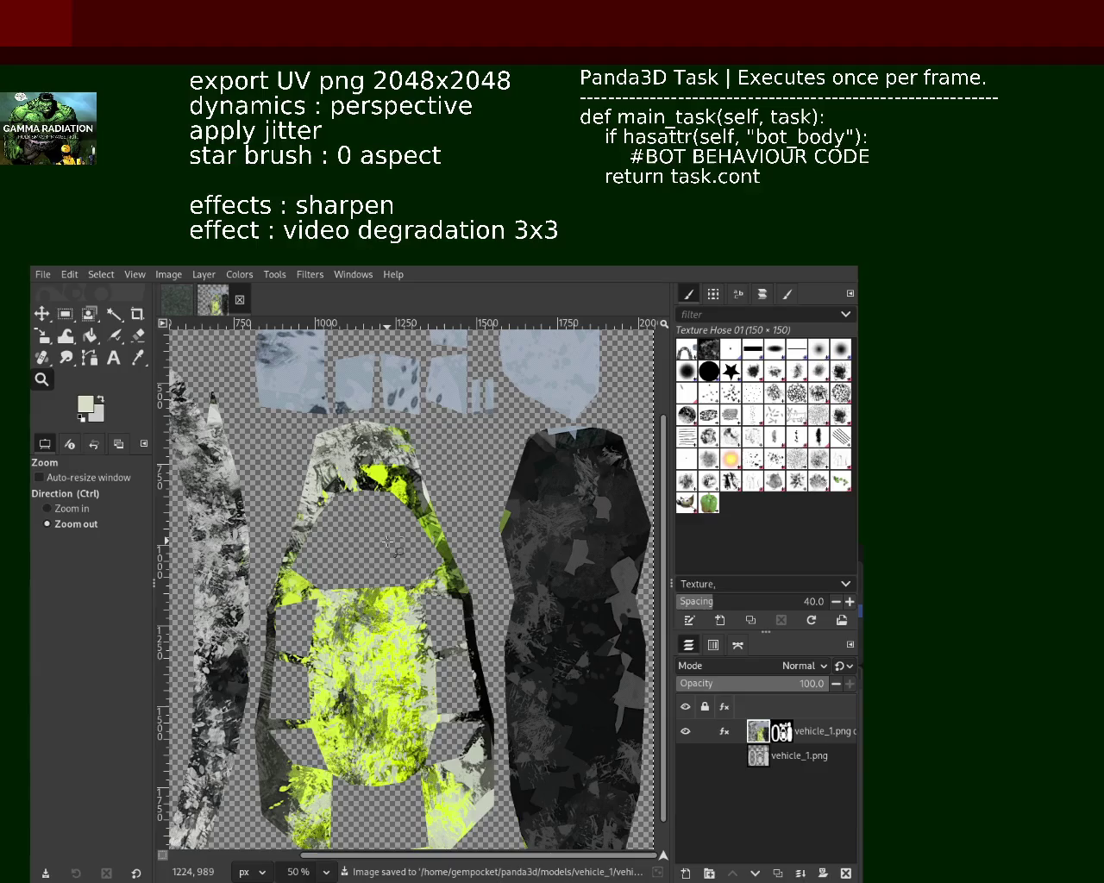
click(388, 541)
ctrl+click(367, 538)
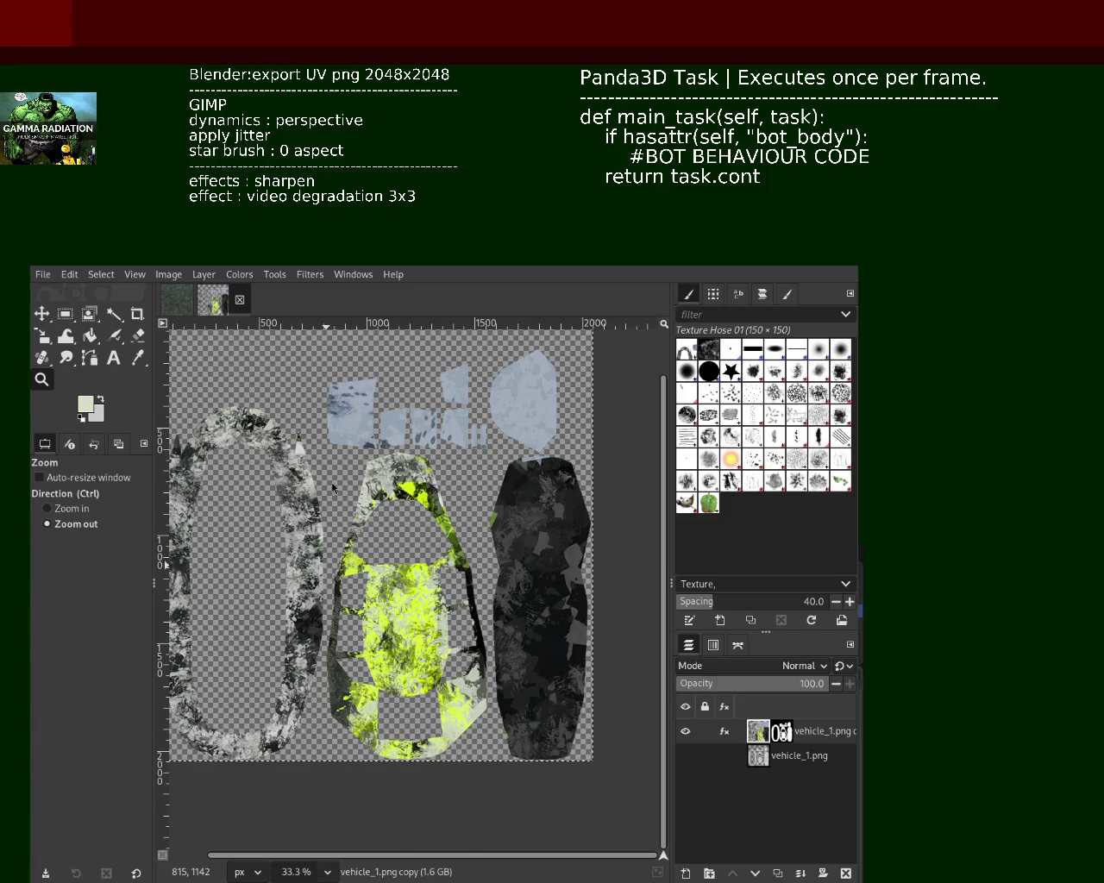
click(48, 508)
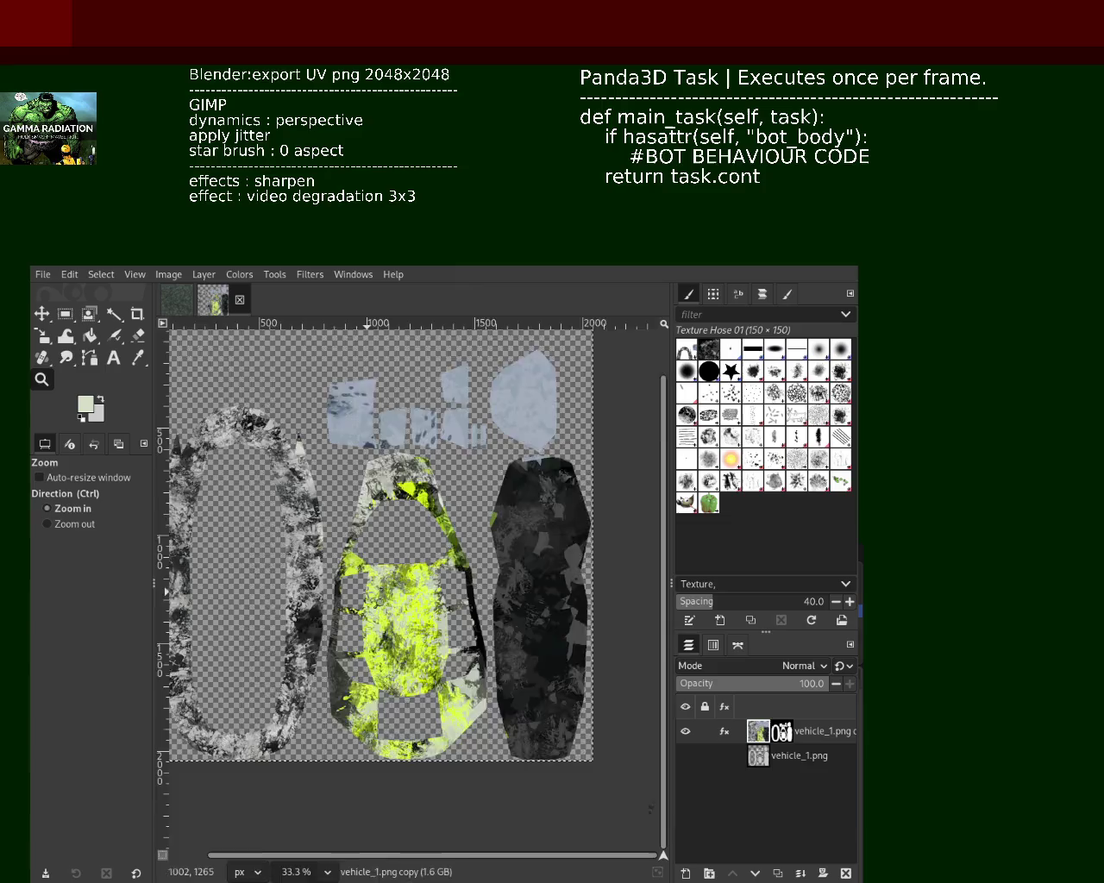
Zoom in on the grunge texture and save the image
key(1)
ctrl+scroll(392, 560, up, 1)
ctrl+scroll(405, 543, down, 2)
ctrl+scroll(409, 530, up, 2)
ctrl+scroll(413, 521, up, 1)
ctrl+scroll(414, 521, down, 3)
ctrl+scroll(414, 520, down, 3)
ctrl+scroll(414, 521, up, 1)
key(ctrl+s)
Export the texture as an image file, check the layer's effects, and reapply the last filter
click(49, 524)
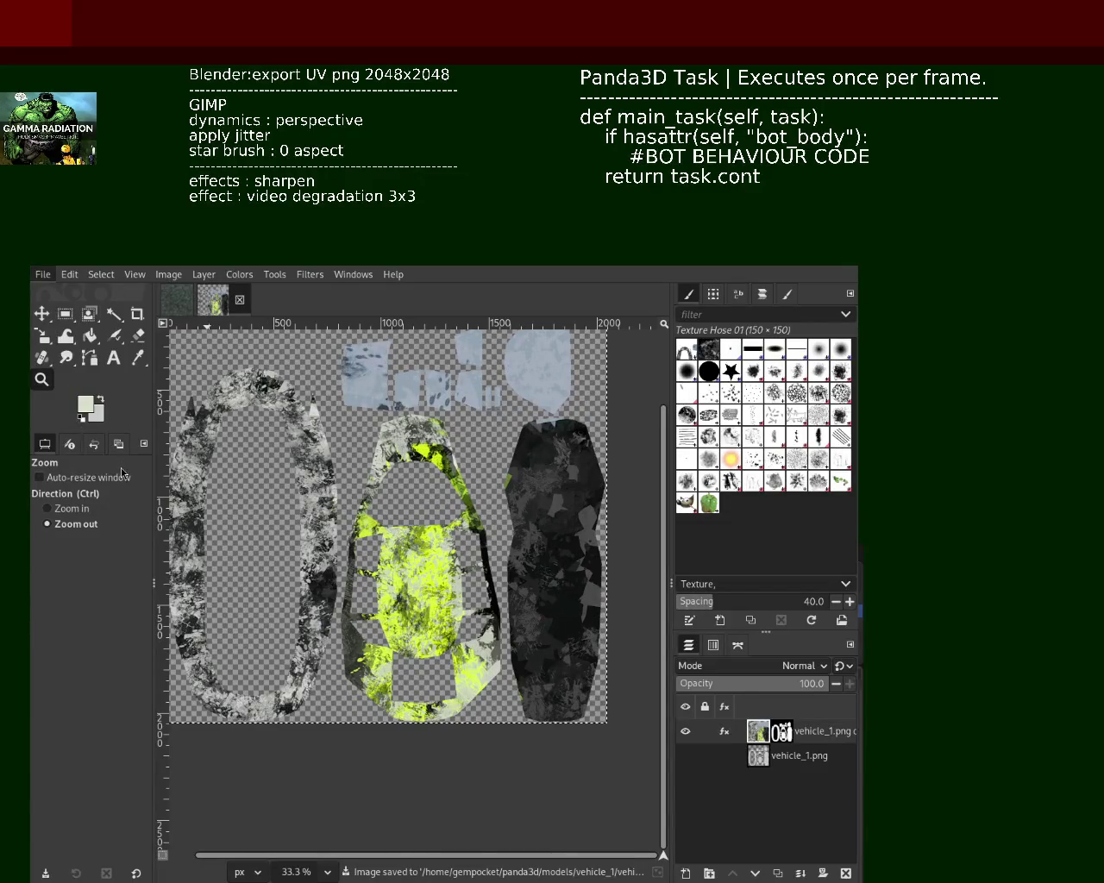
key(ctrl+e)
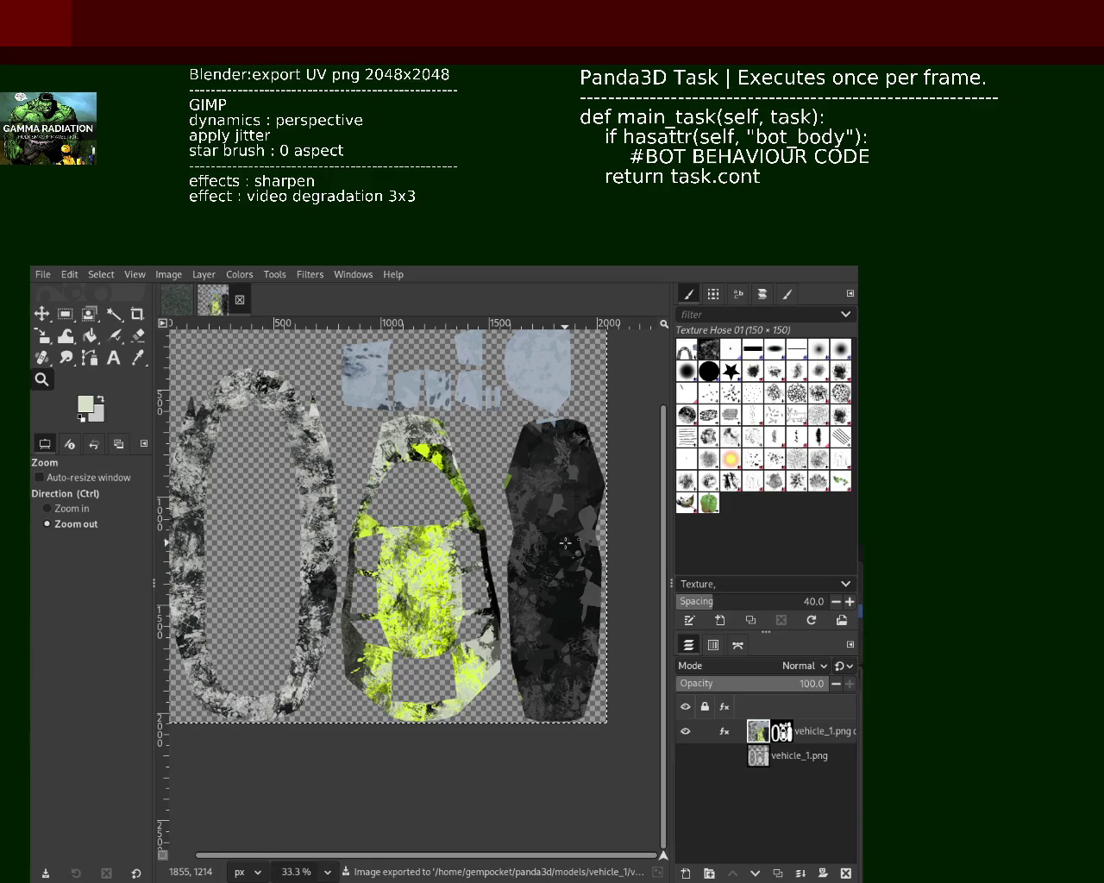
click(725, 733)
click(726, 738)
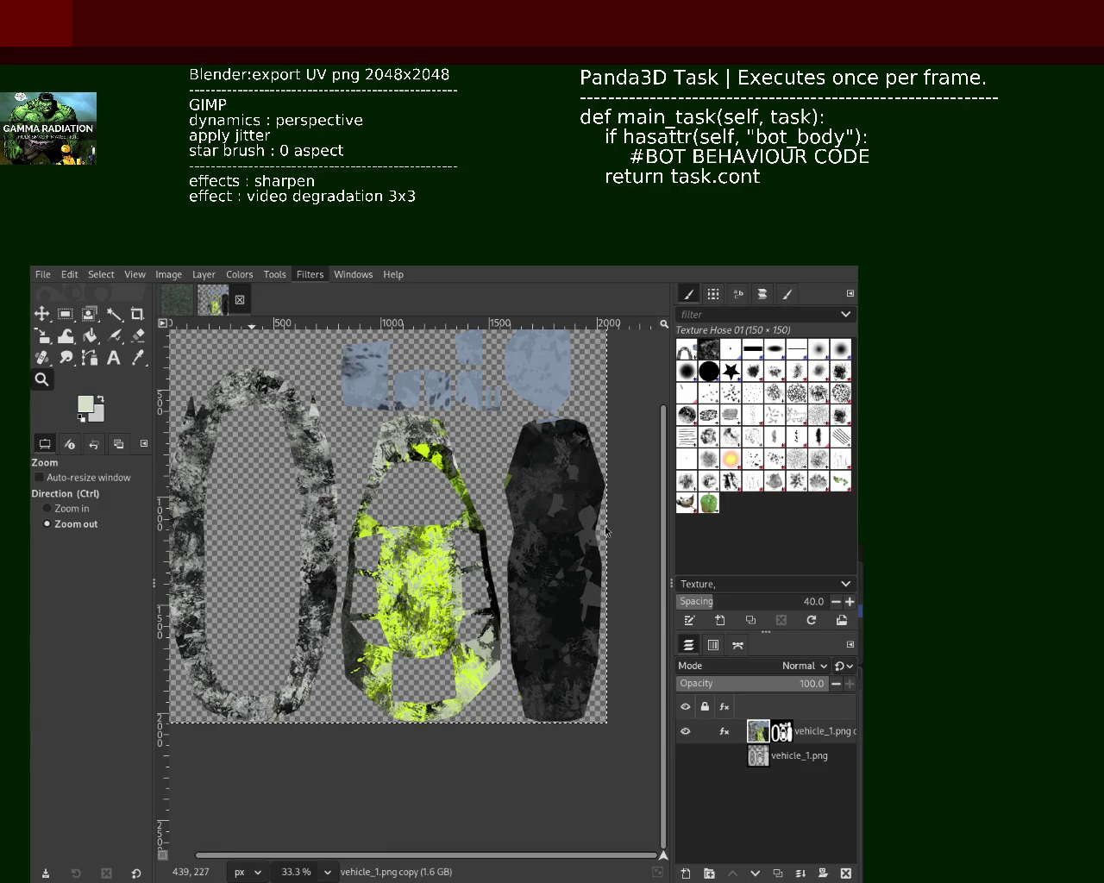
key(ctrl+f)
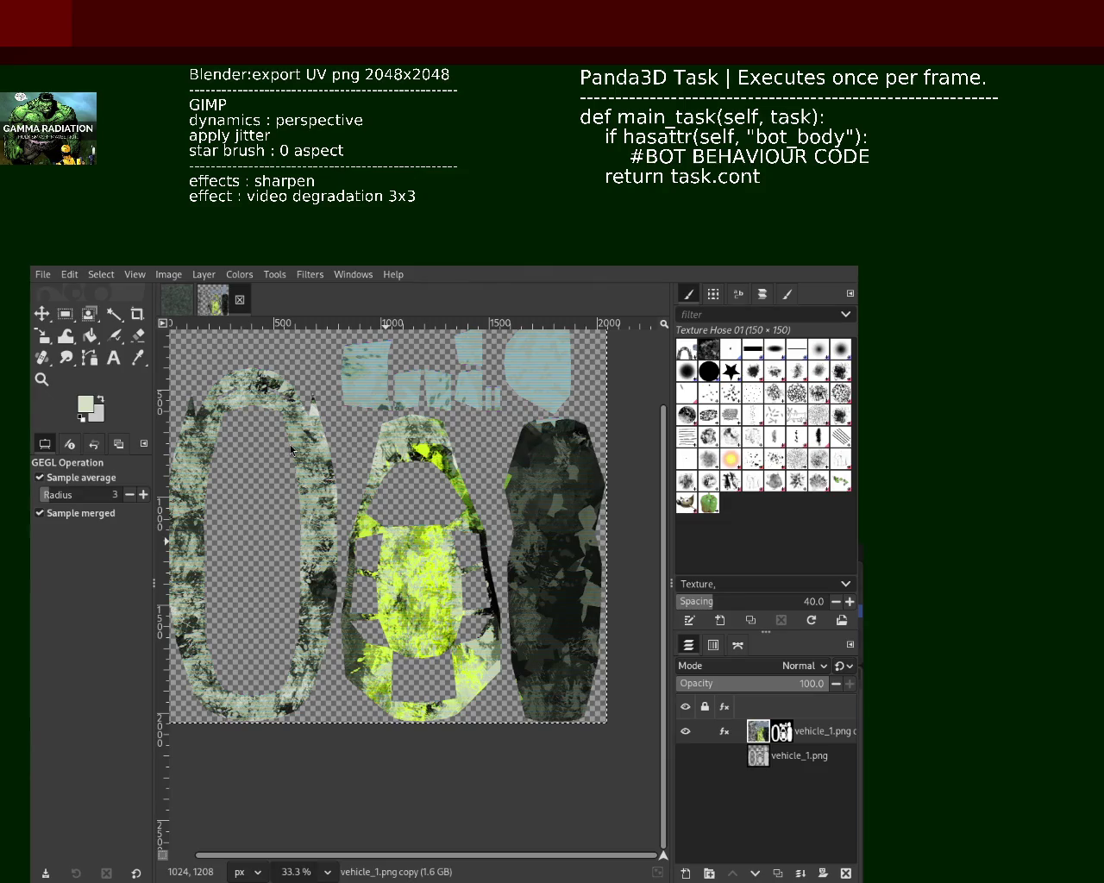
key(ctrl+f)
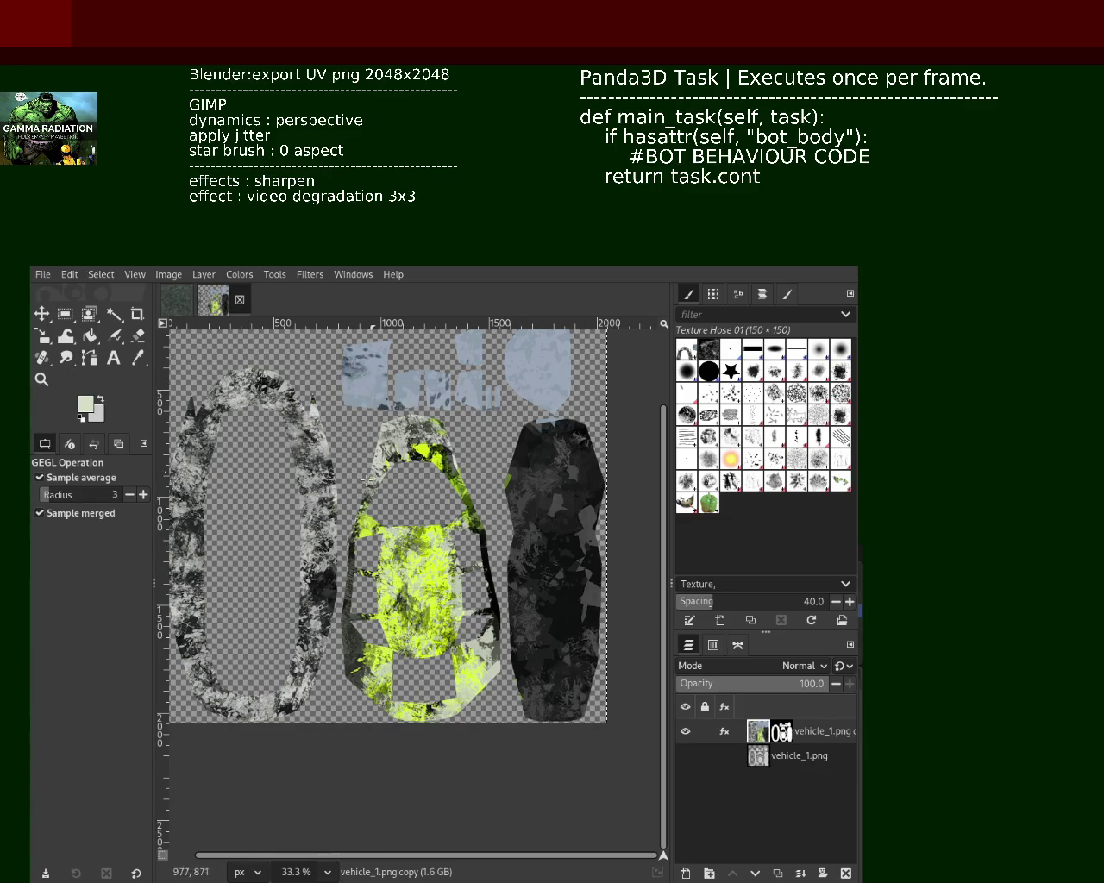
click(41, 380)
Zoom in and out on the yellow-green body island to inspect it
click(433, 597)
click(433, 596)
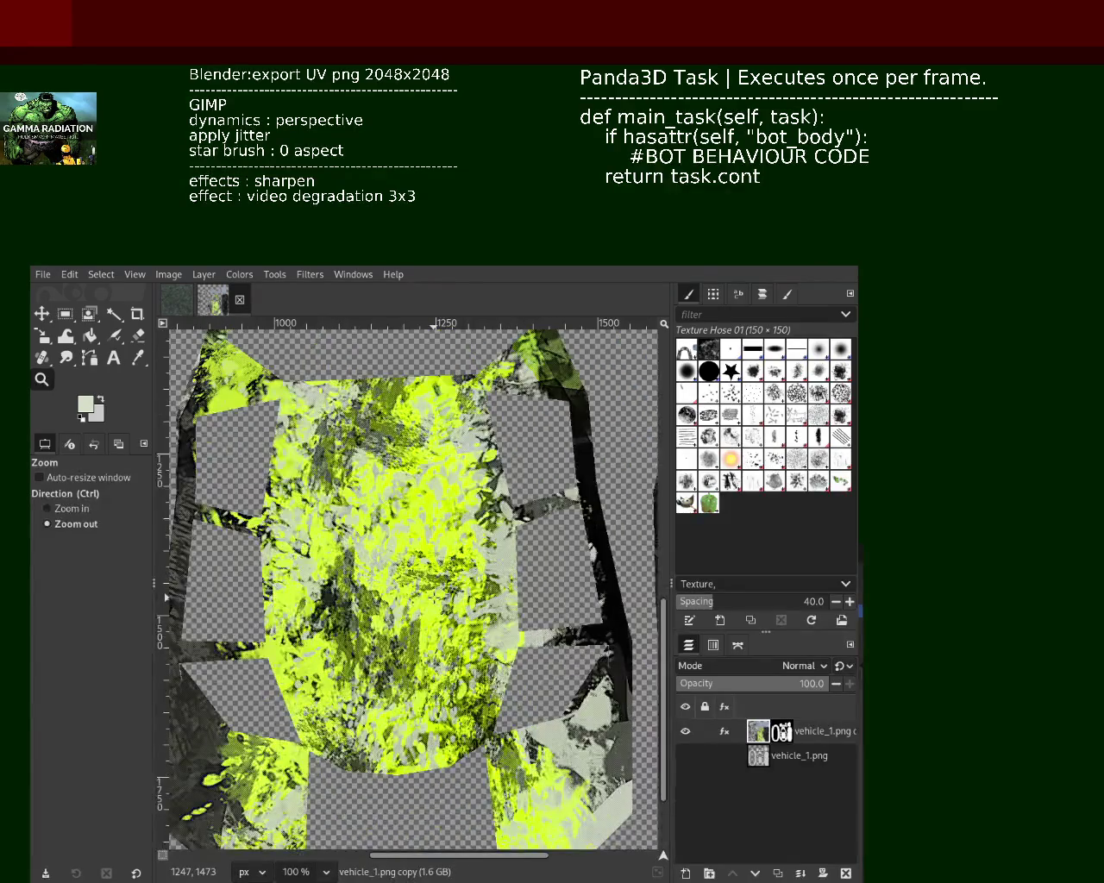
click(433, 597)
click(433, 597)
click(433, 597)
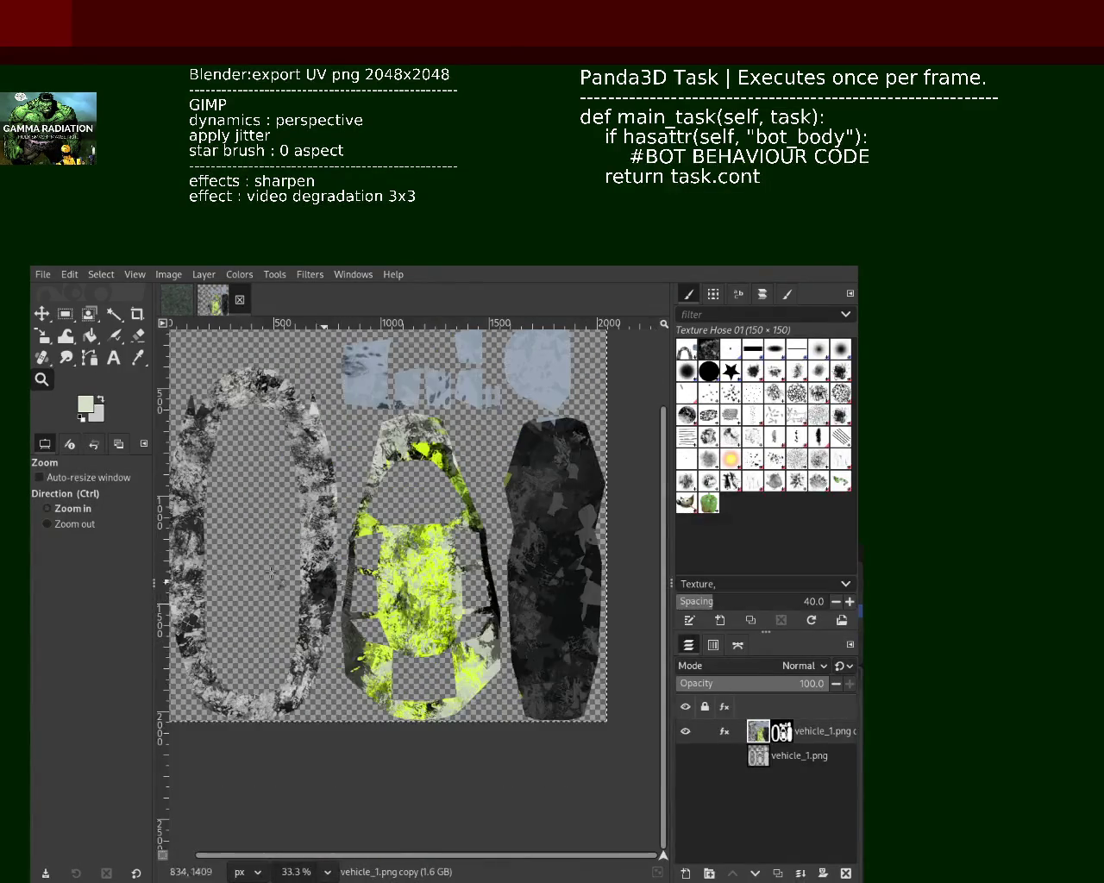
ctrl+click(321, 586)
ctrl+click(321, 586)
click(308, 603)
click(307, 604)
ctrl+click(443, 587)
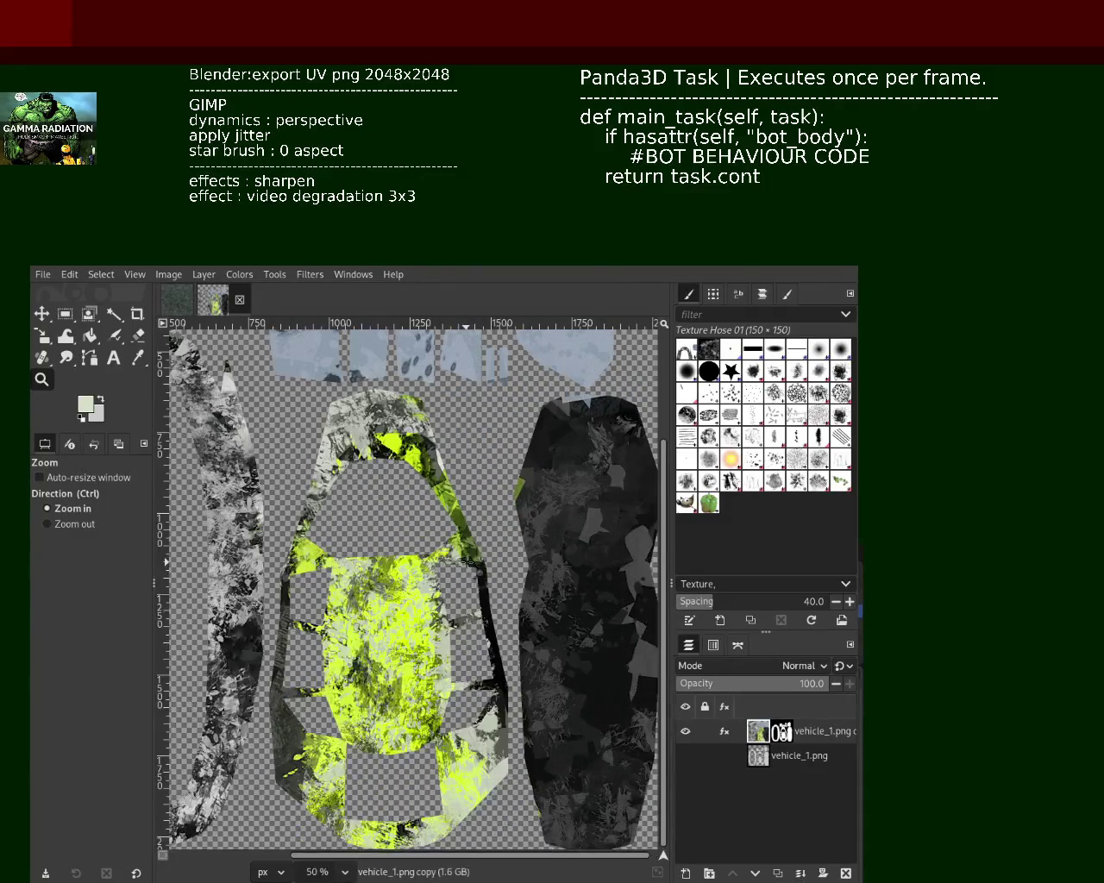
ctrl+click(457, 573)
ctrl+click(467, 562)
click(467, 562)
click(418, 548)
Save the texture and add the Video Degradation effect to the layer
key(ctrl+s)
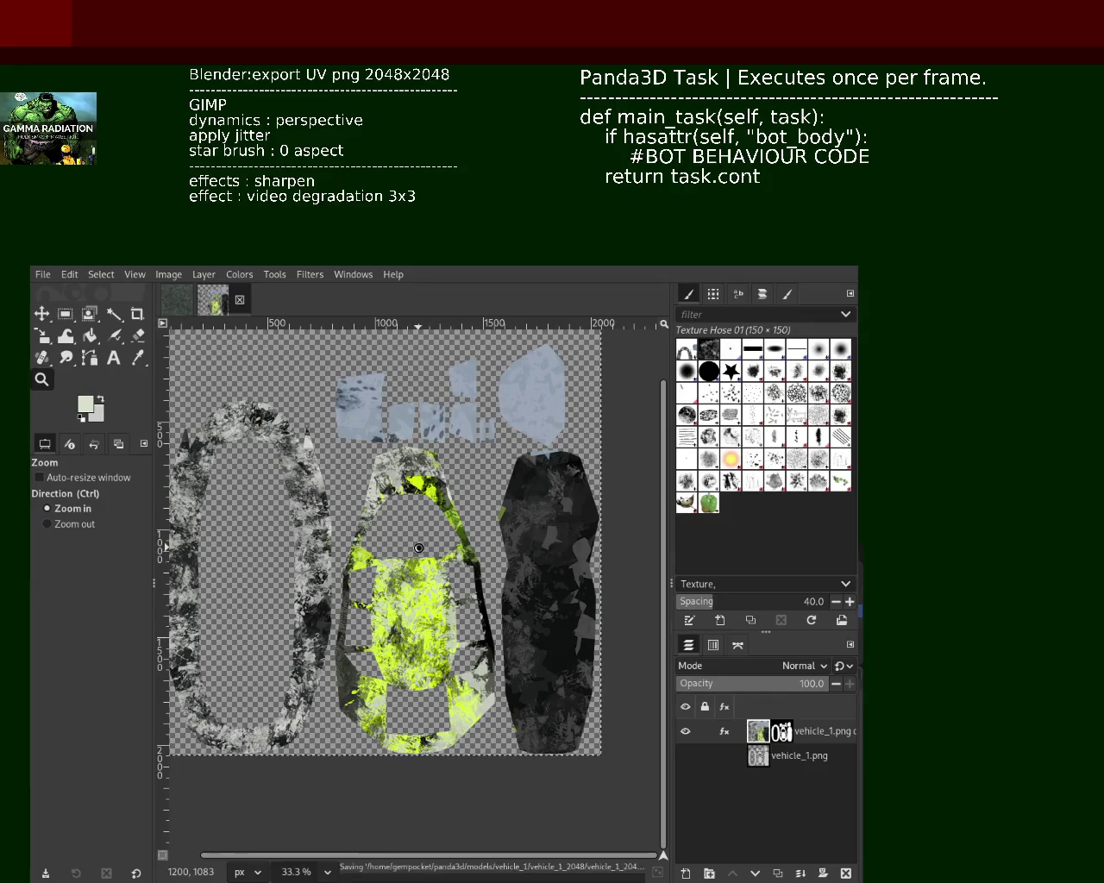
key(ctrl)
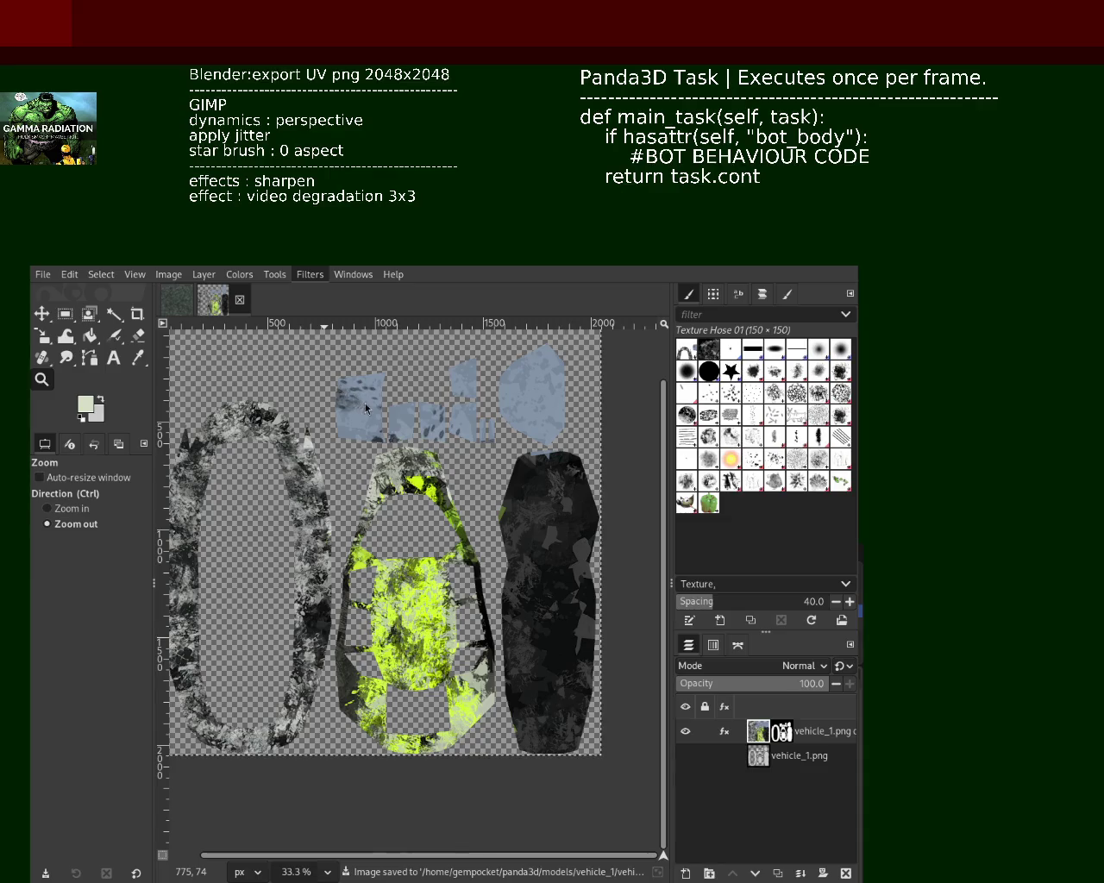
key(ctrl+f)
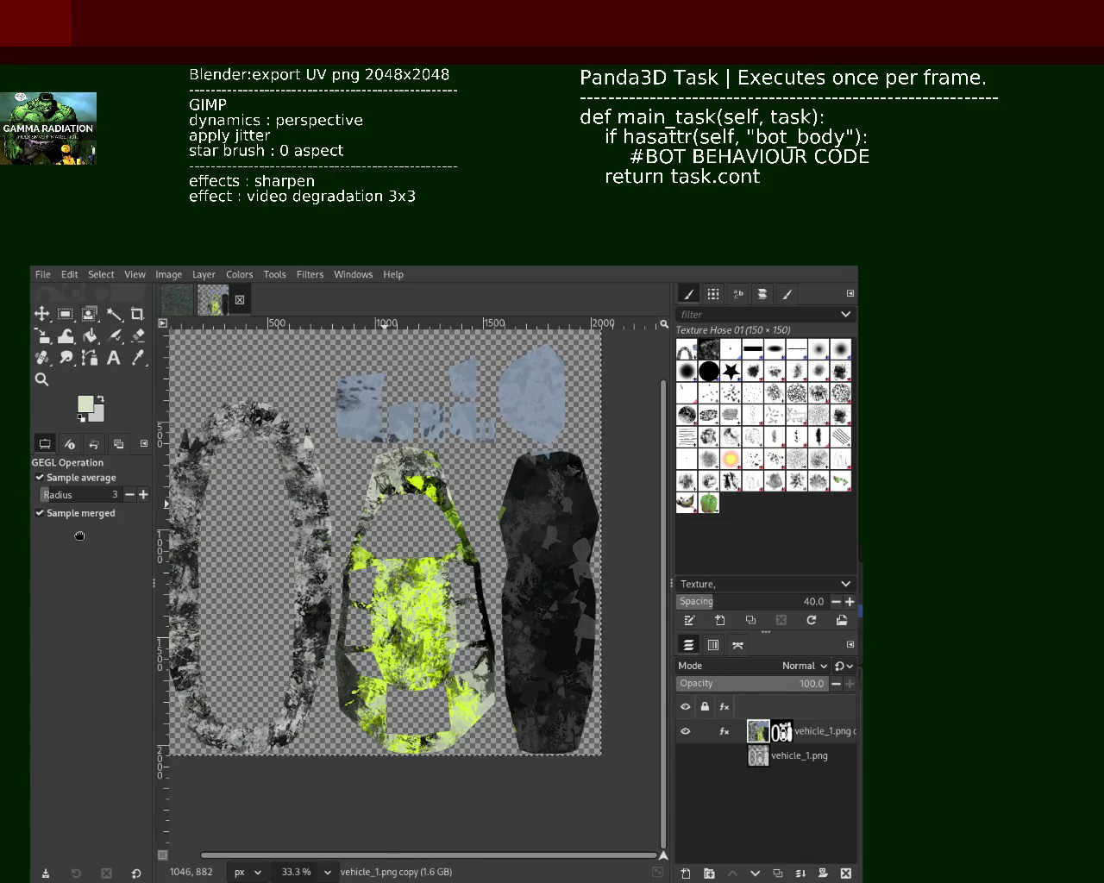
click(41, 379)
click(422, 578)
click(431, 569)
click(445, 552)
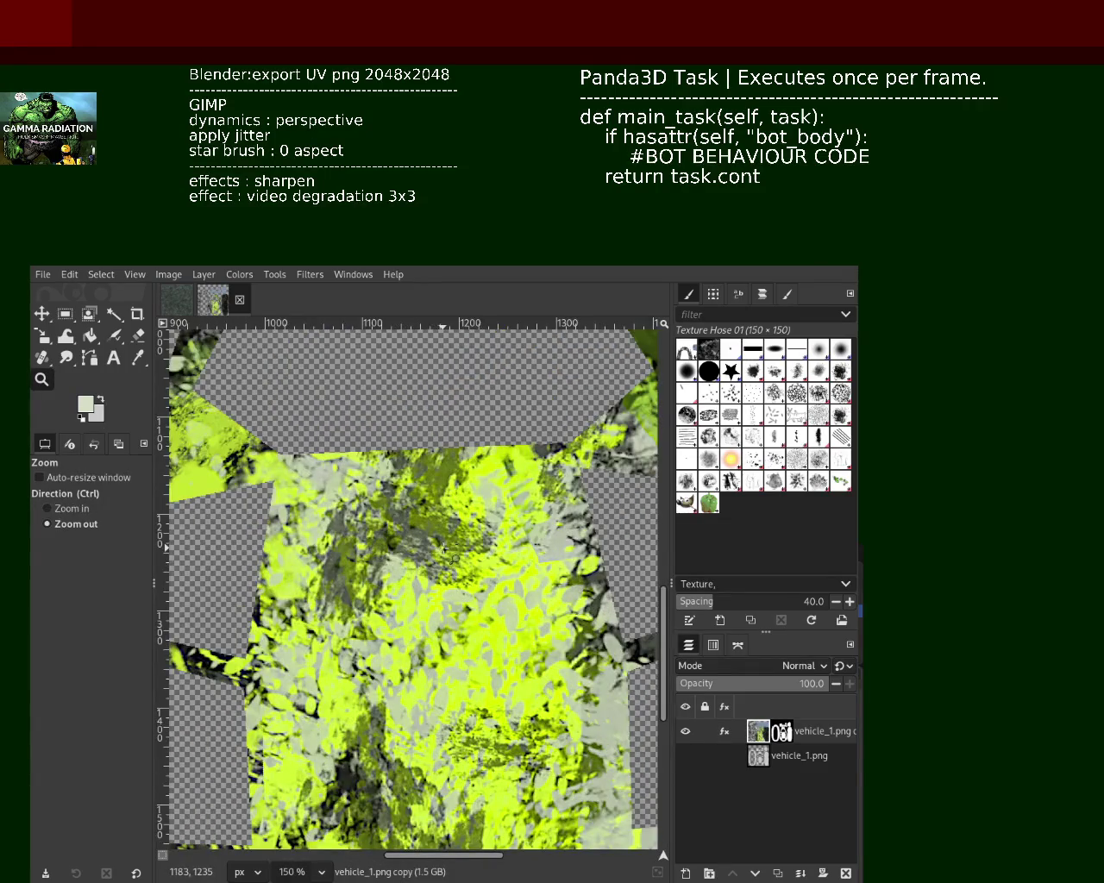
click(450, 553)
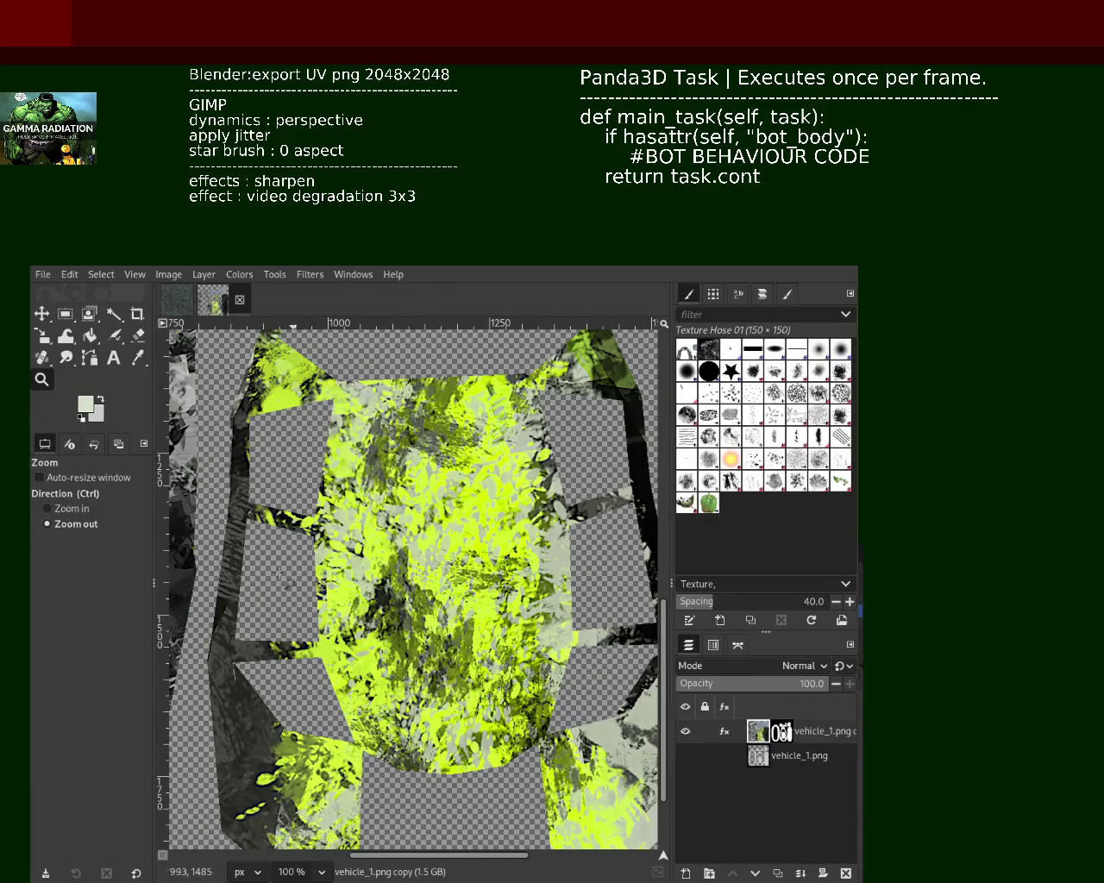
click(726, 732)
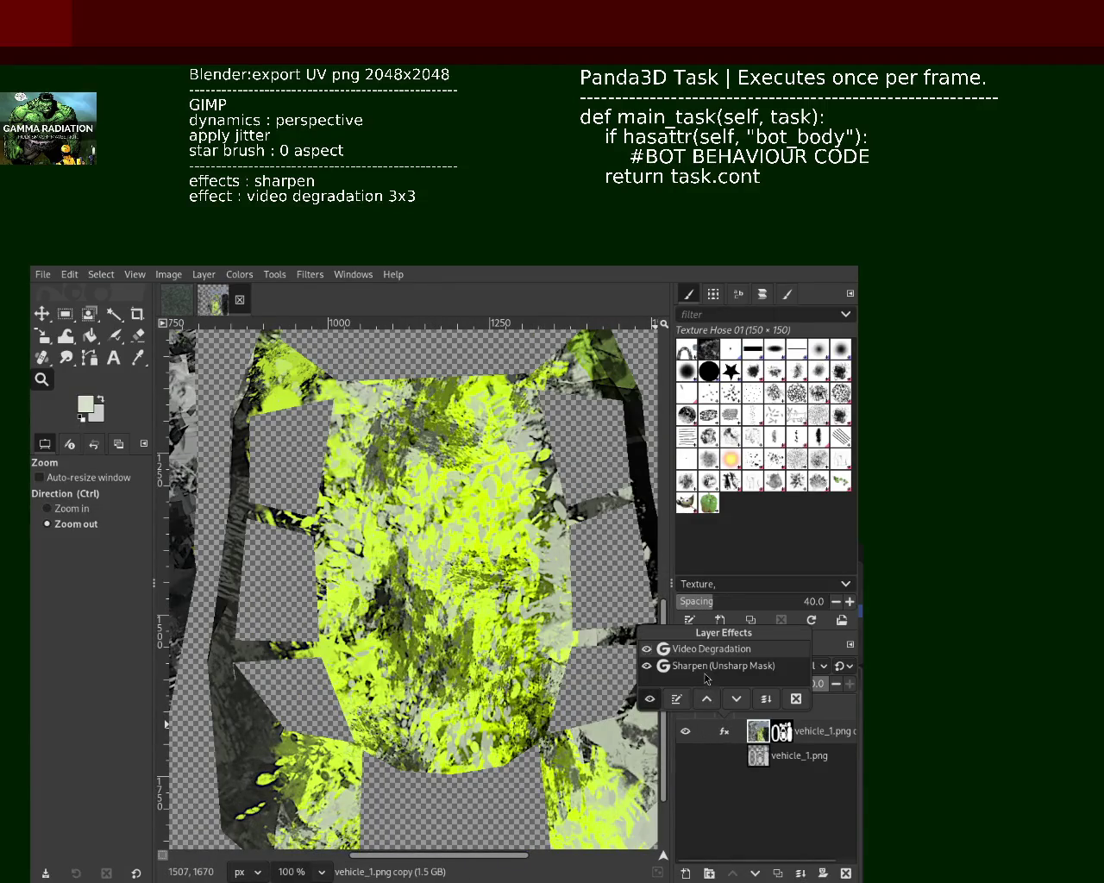
click(676, 698)
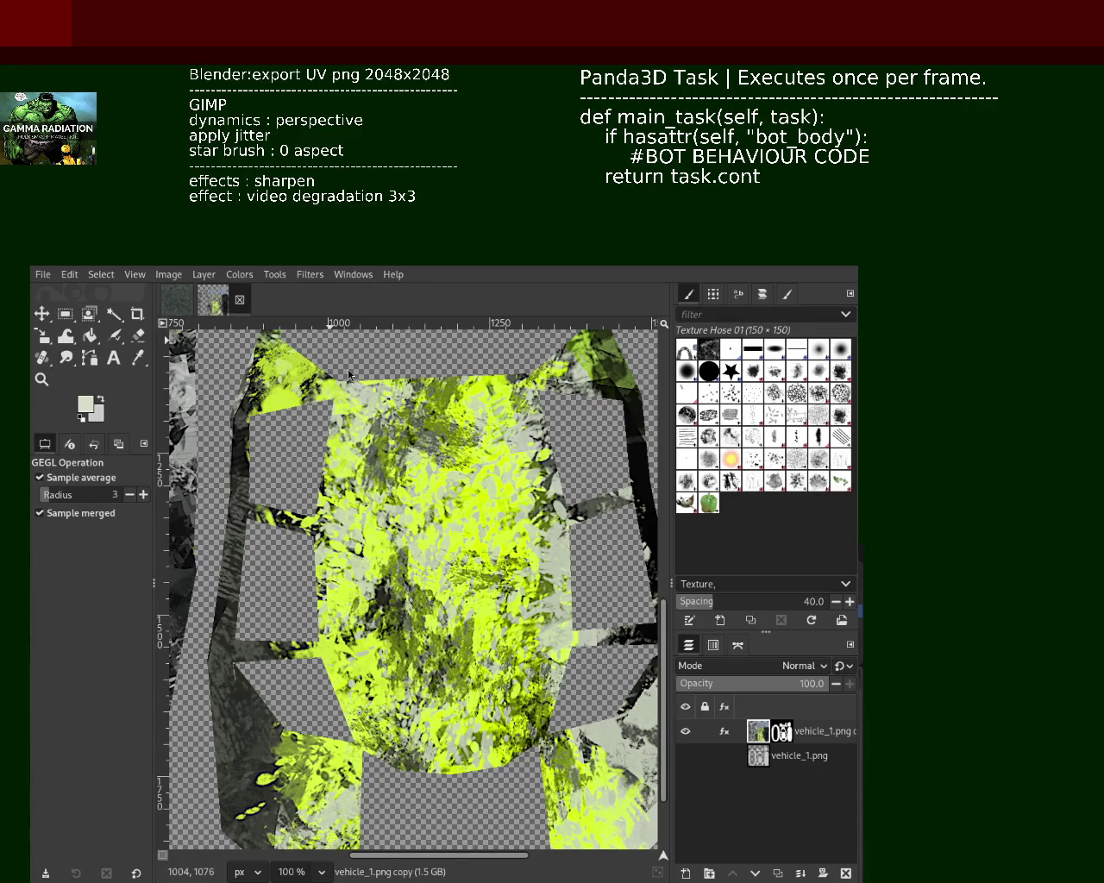
key(z)
ctrl+scroll(411, 492, up, 10)
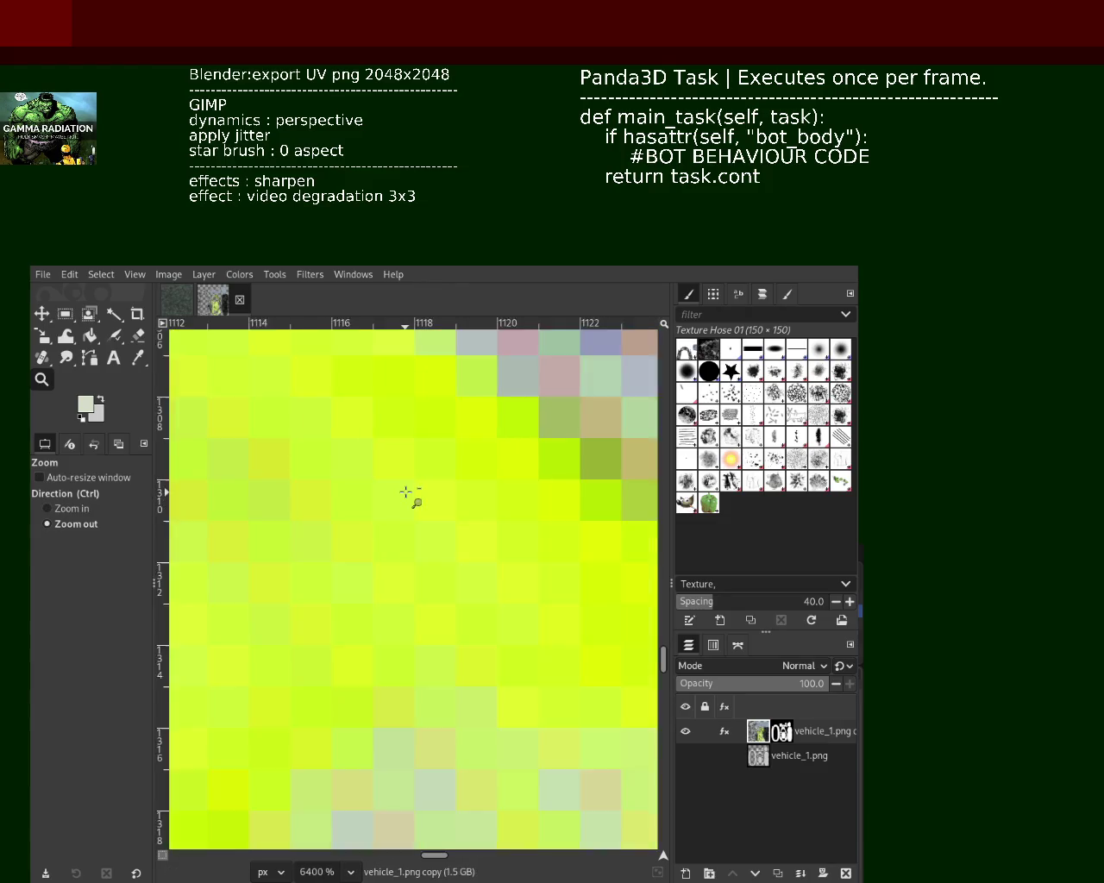
ctrl+scroll(411, 493, down, 4)
ctrl+scroll(411, 492, down, 2)
ctrl+scroll(412, 492, down, 2)
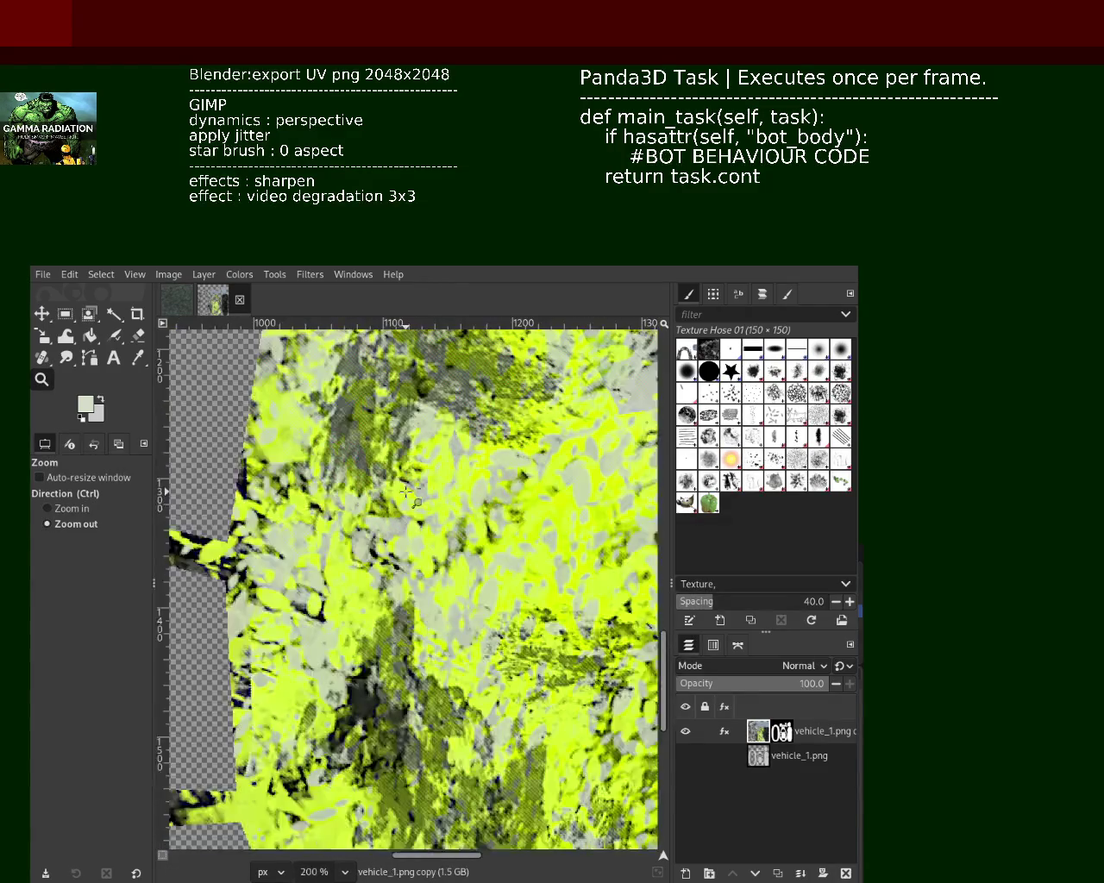
ctrl+scroll(411, 493, down, 2)
ctrl+scroll(417, 502, down, 2)
ctrl+scroll(417, 503, up, 1)
ctrl+scroll(525, 490, down, 2)
ctrl+scroll(525, 491, down, 1)
ctrl+scroll(525, 490, up, 4)
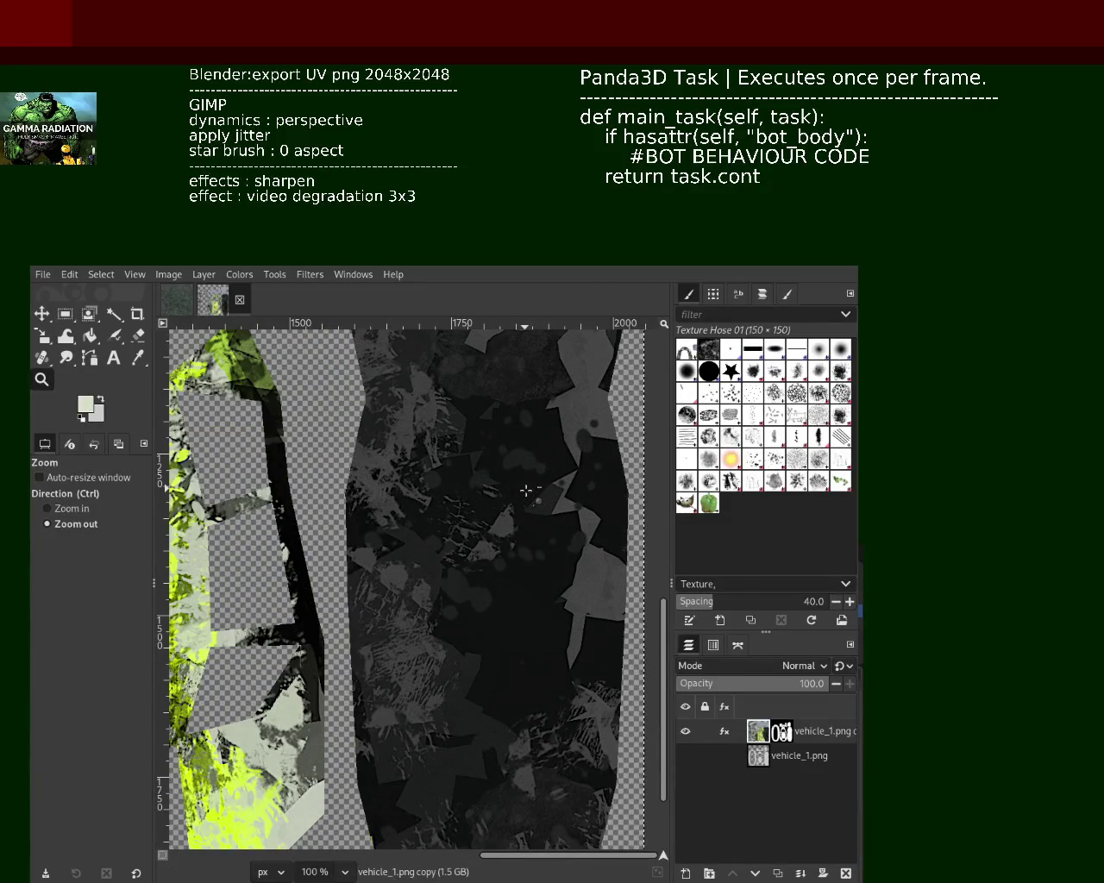
ctrl+scroll(525, 490, down, 1)
ctrl+scroll(525, 491, down, 2)
ctrl+scroll(189, 373, up, 1)
ctrl+scroll(190, 372, up, 1)
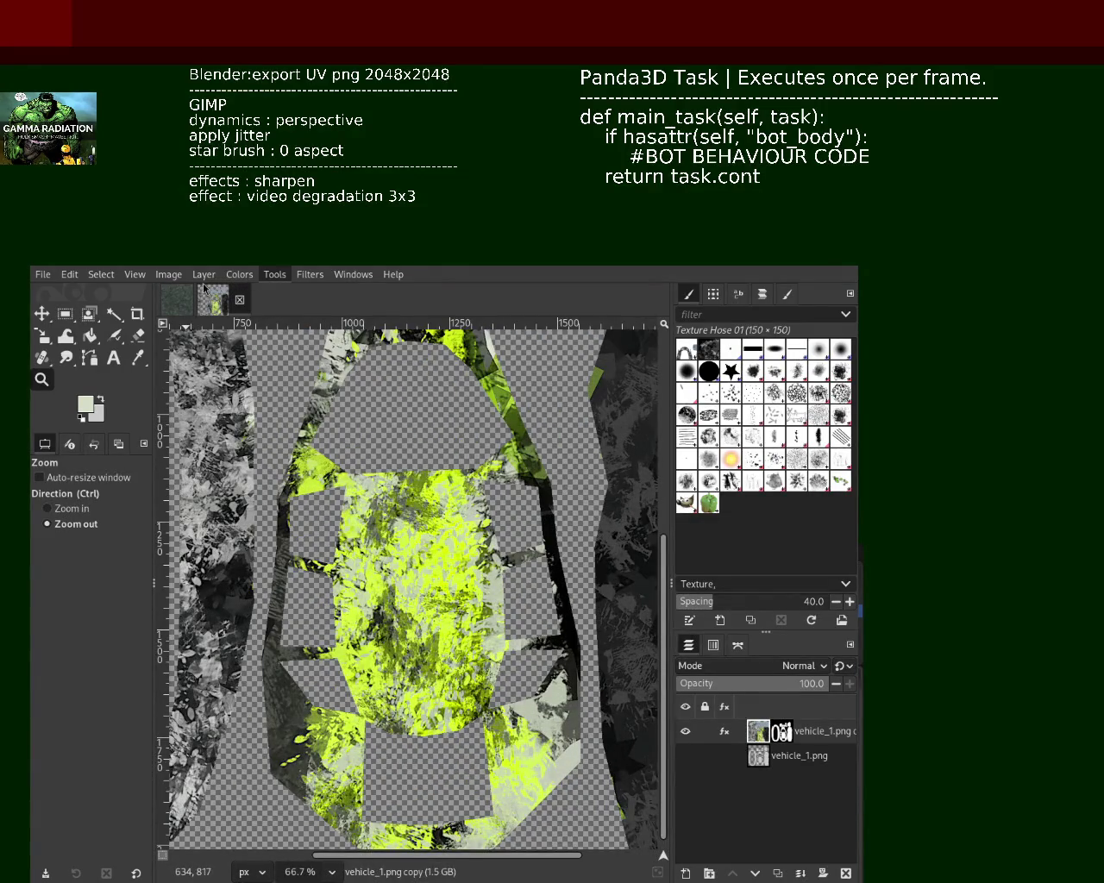
mouse_move(704, 731)
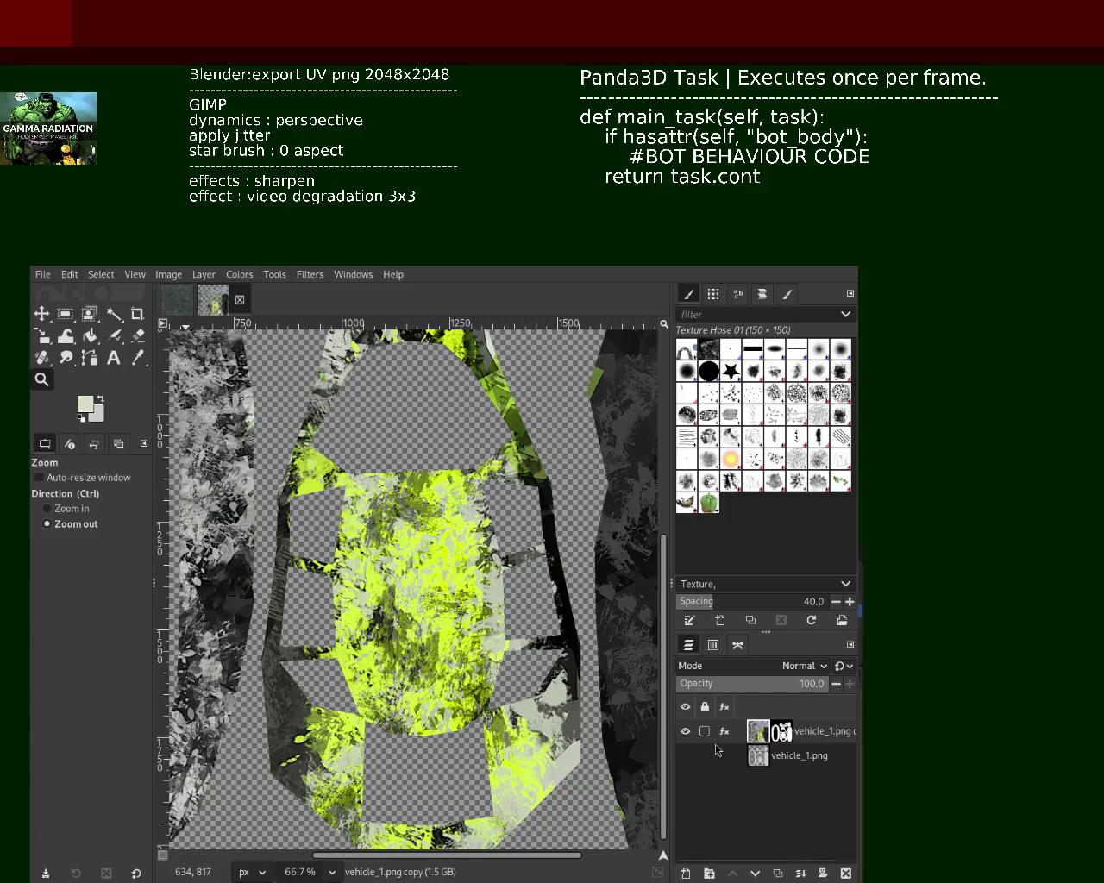
Review the layer's effects, then save and export the texture over the vehicle_1 PNG
click(724, 731)
click(688, 703)
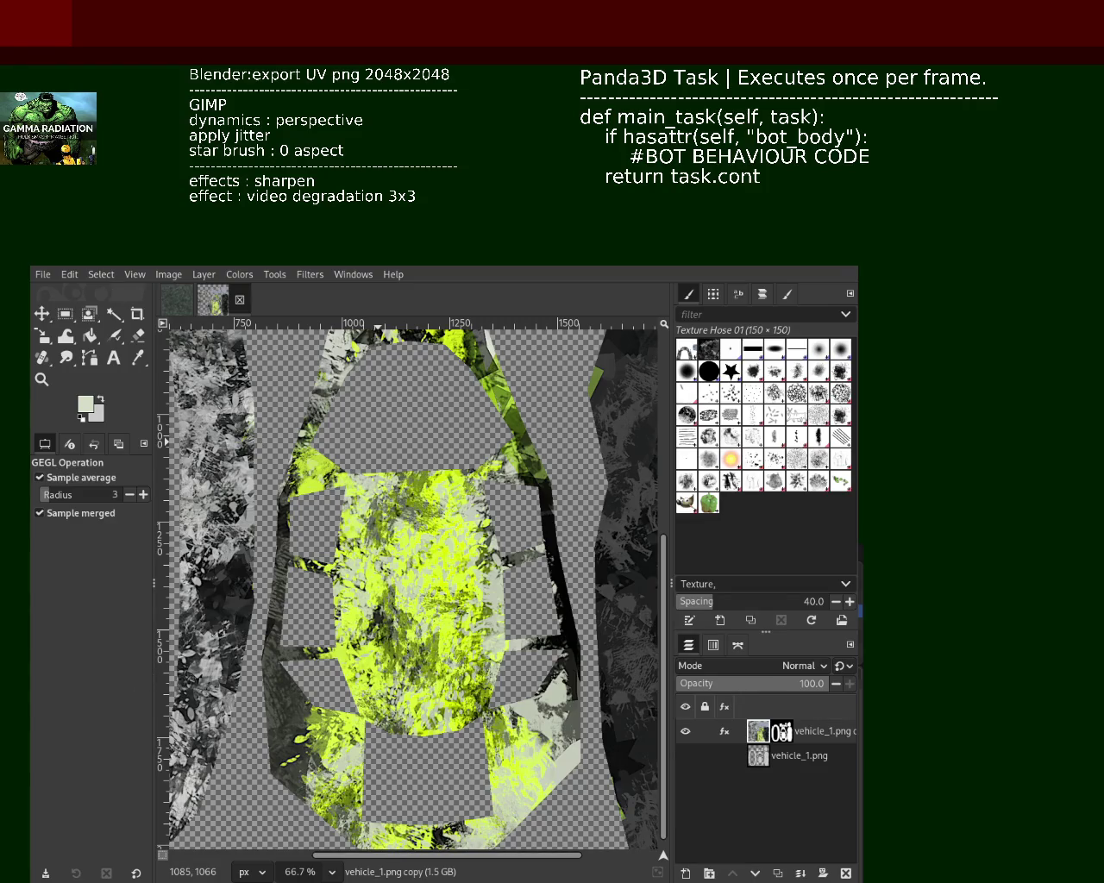
key(ctrl+s)
key(ctrl+e)
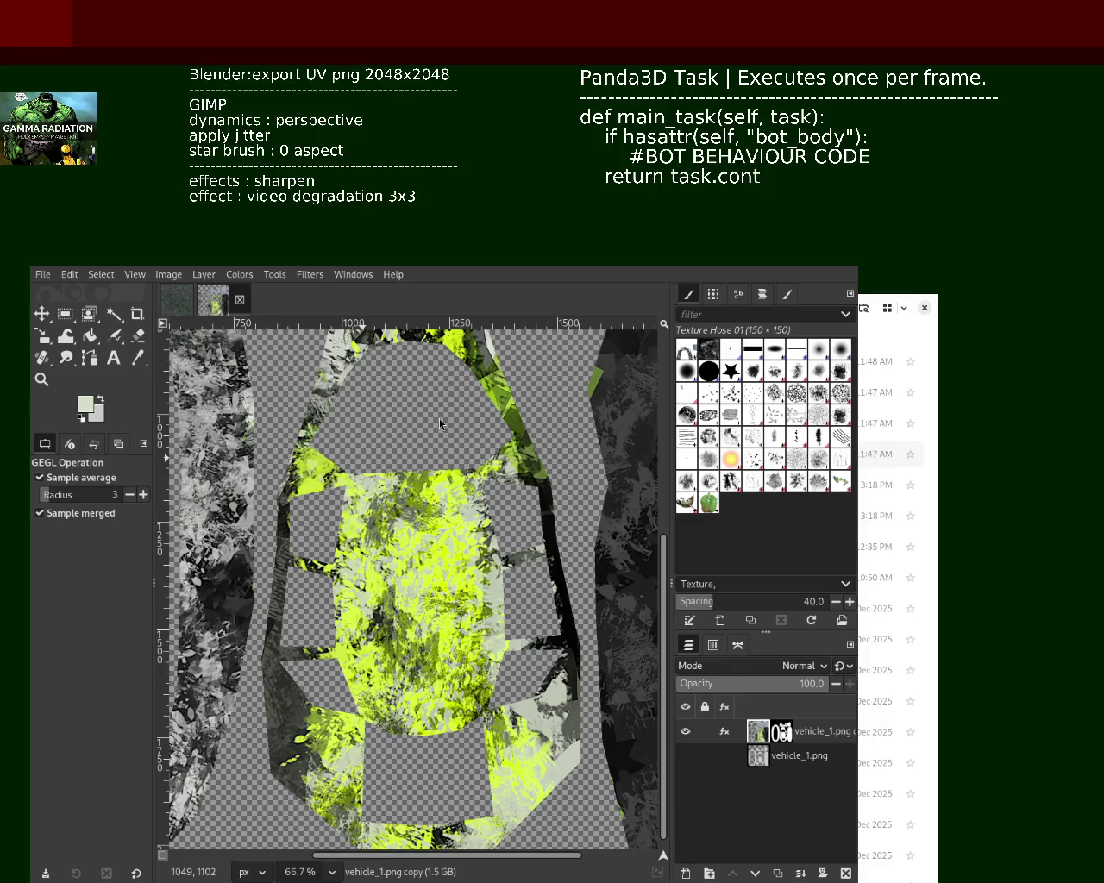
drag(439, 423, 361, 326)
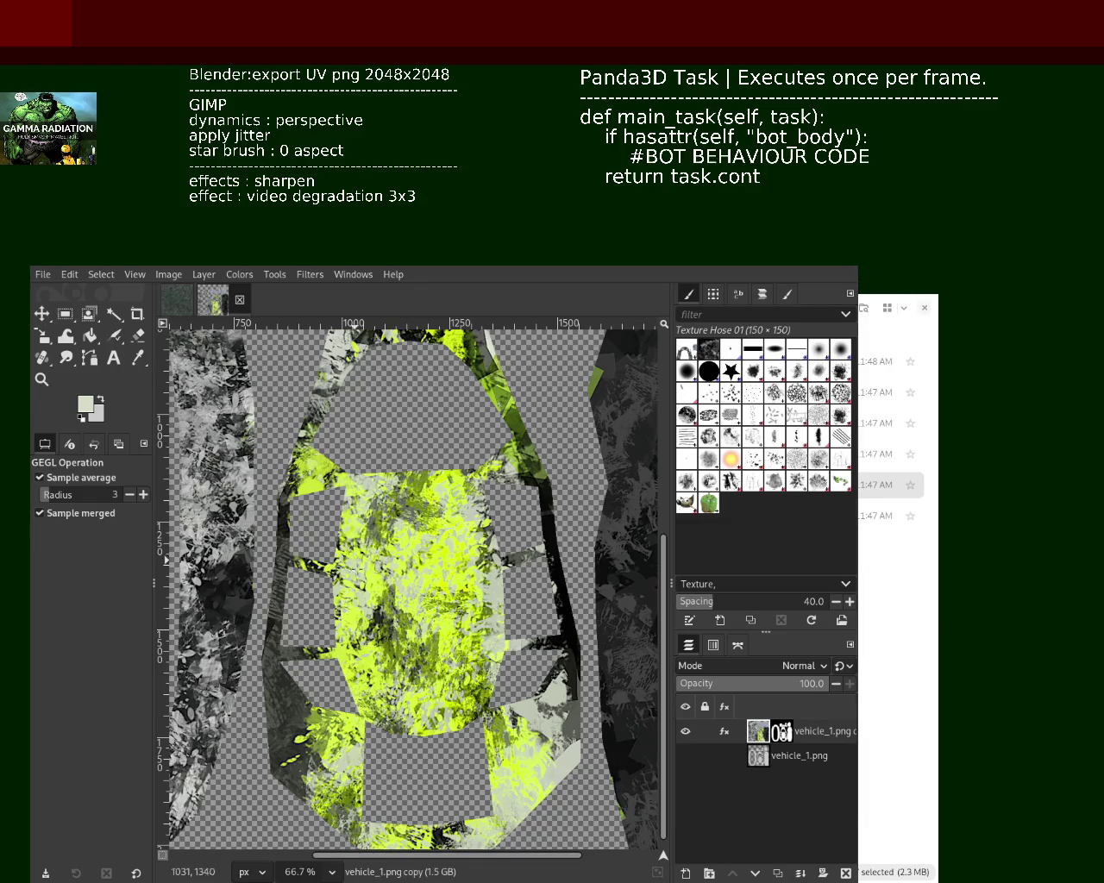
click(42, 379)
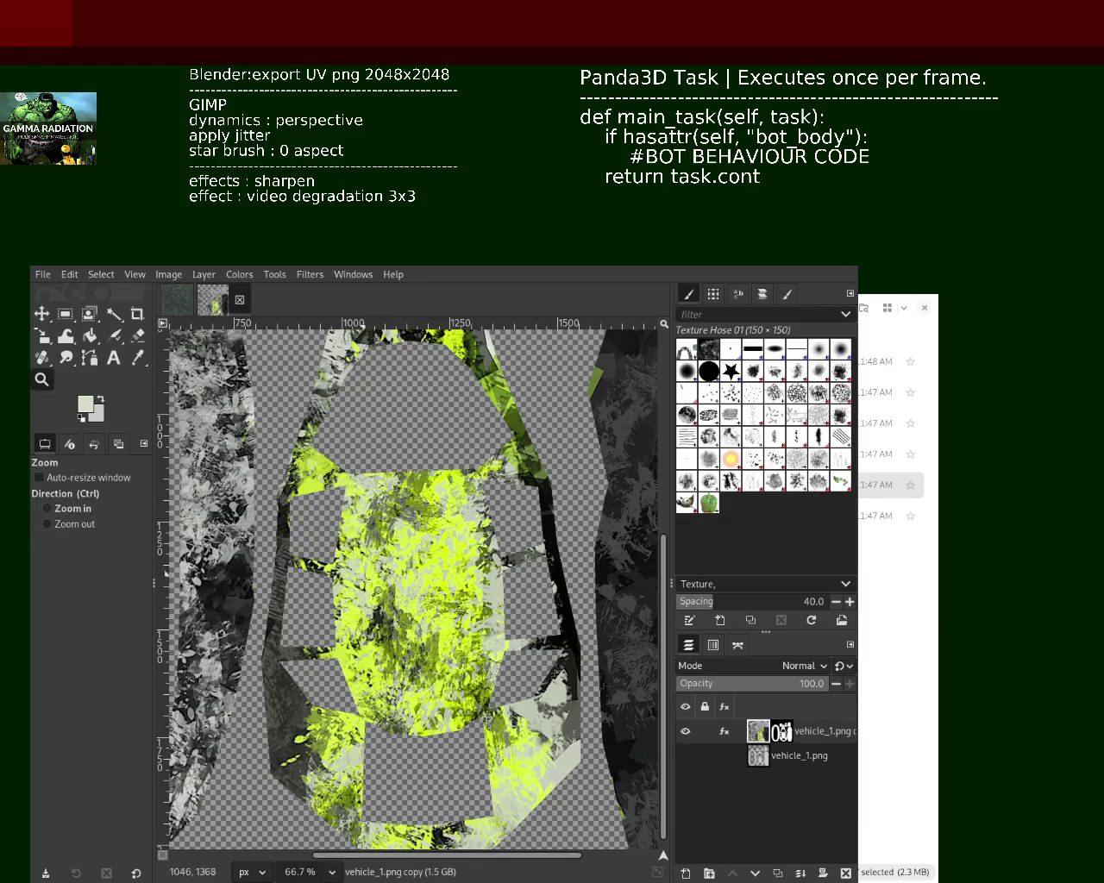
click(379, 601)
click(377, 599)
ctrl+click(377, 599)
ctrl+click(377, 599)
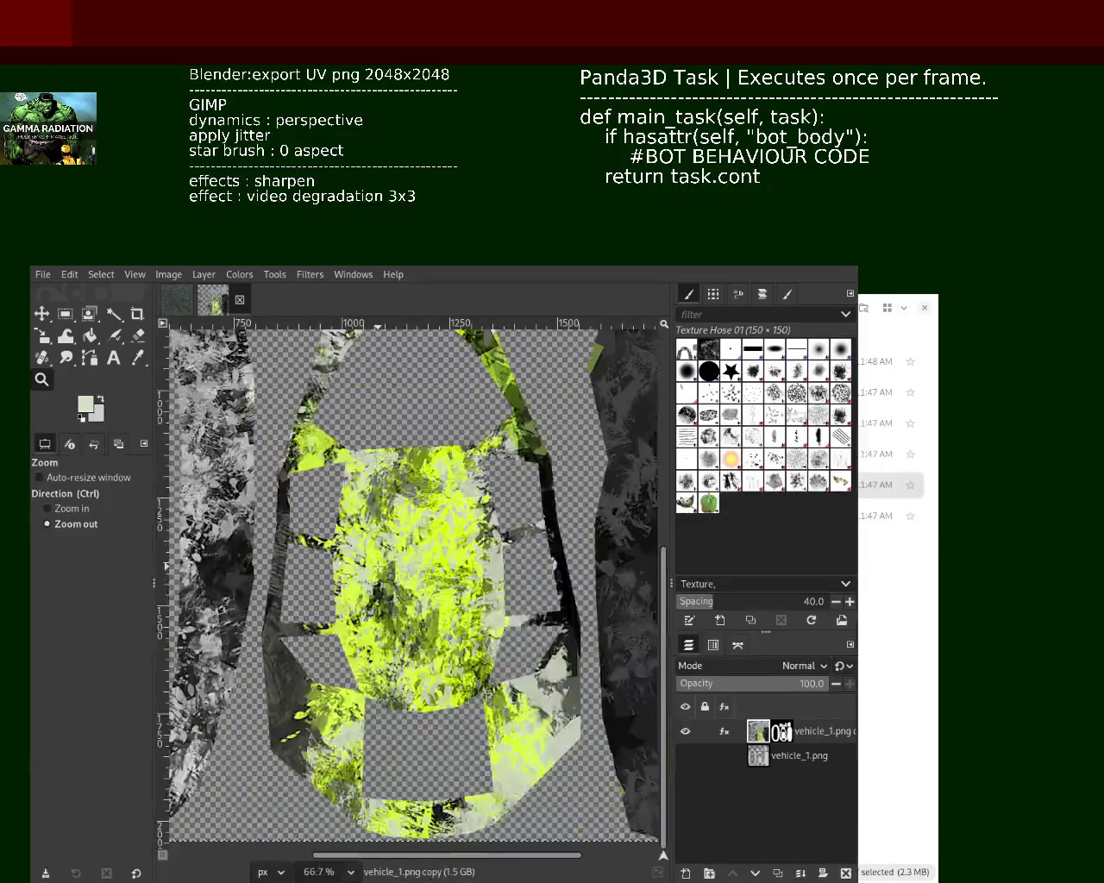
ctrl+click(377, 599)
ctrl+click(390, 576)
ctrl+click(397, 604)
click(418, 715)
ctrl+click(415, 716)
ctrl+click(414, 725)
ctrl+click(412, 733)
ctrl+click(409, 741)
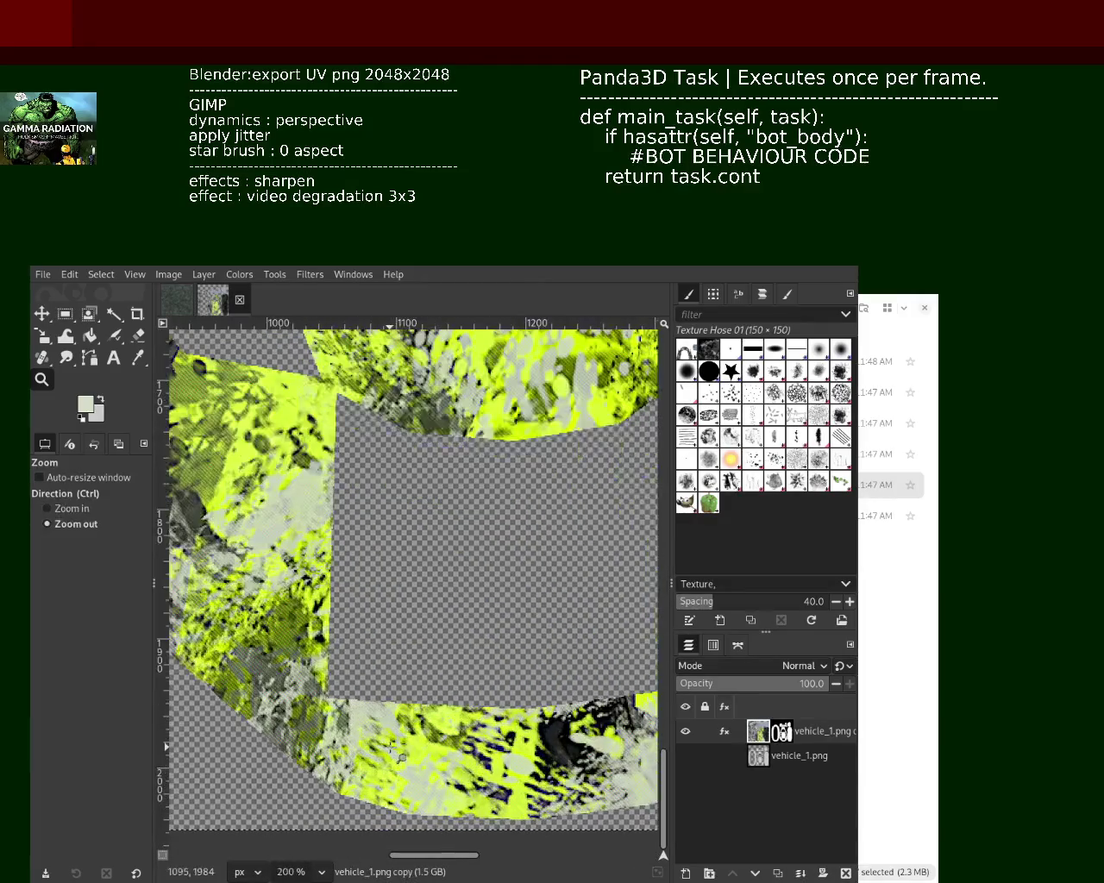
click(405, 750)
click(402, 757)
click(402, 758)
click(402, 757)
click(402, 757)
ctrl+click(402, 757)
ctrl+click(402, 757)
ctrl+click(401, 757)
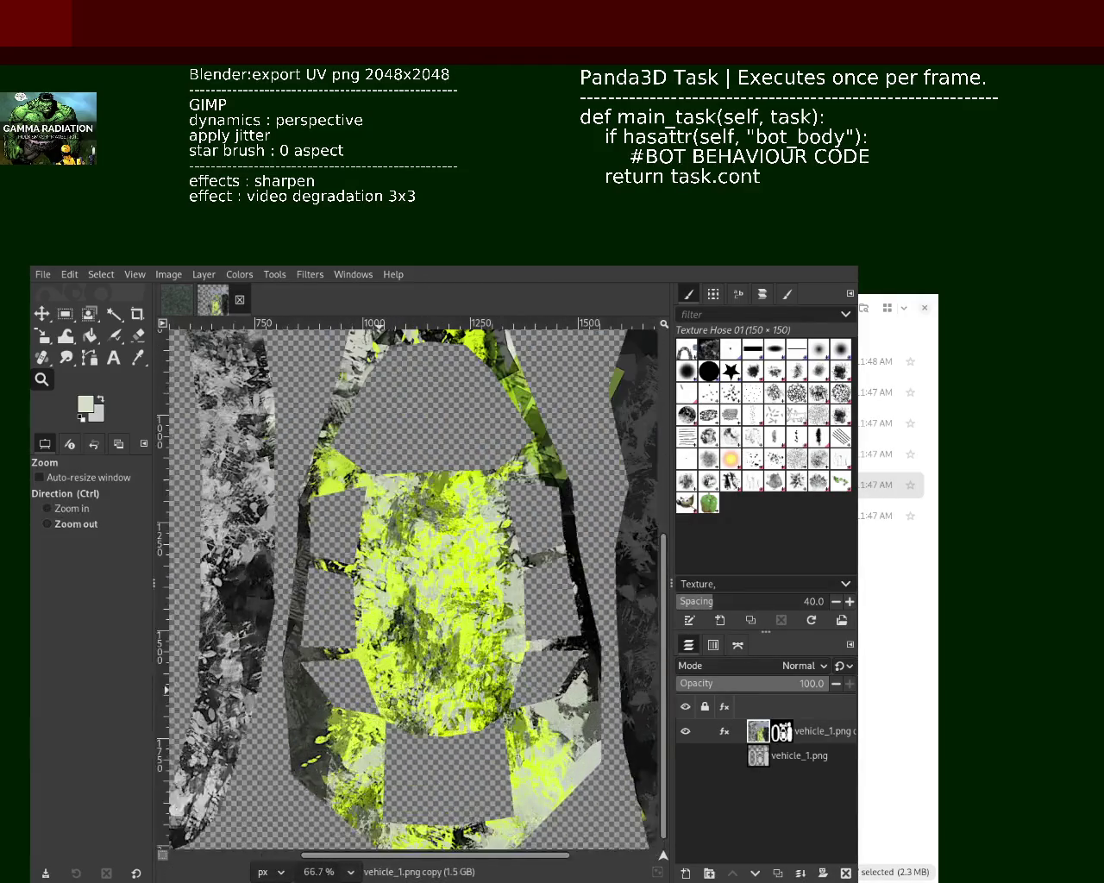
ctrl+click(363, 702)
ctrl+click(343, 661)
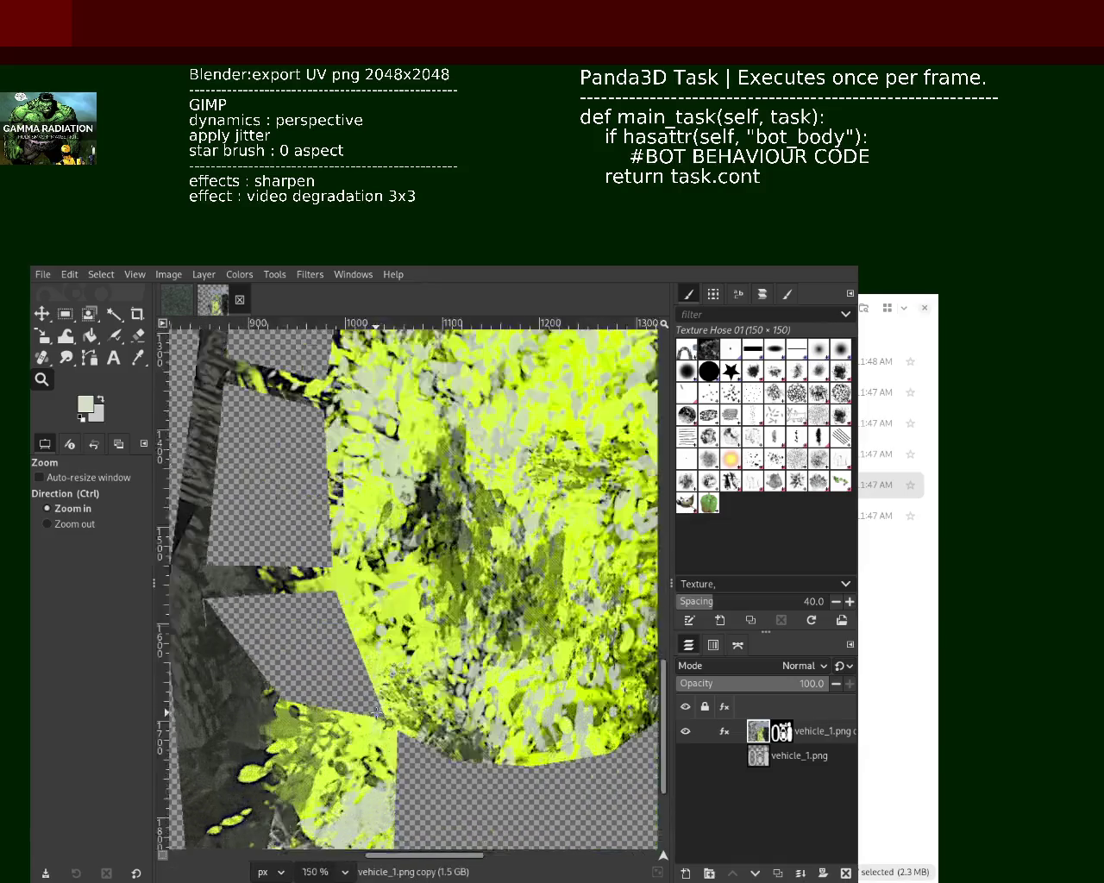
click(344, 661)
click(343, 662)
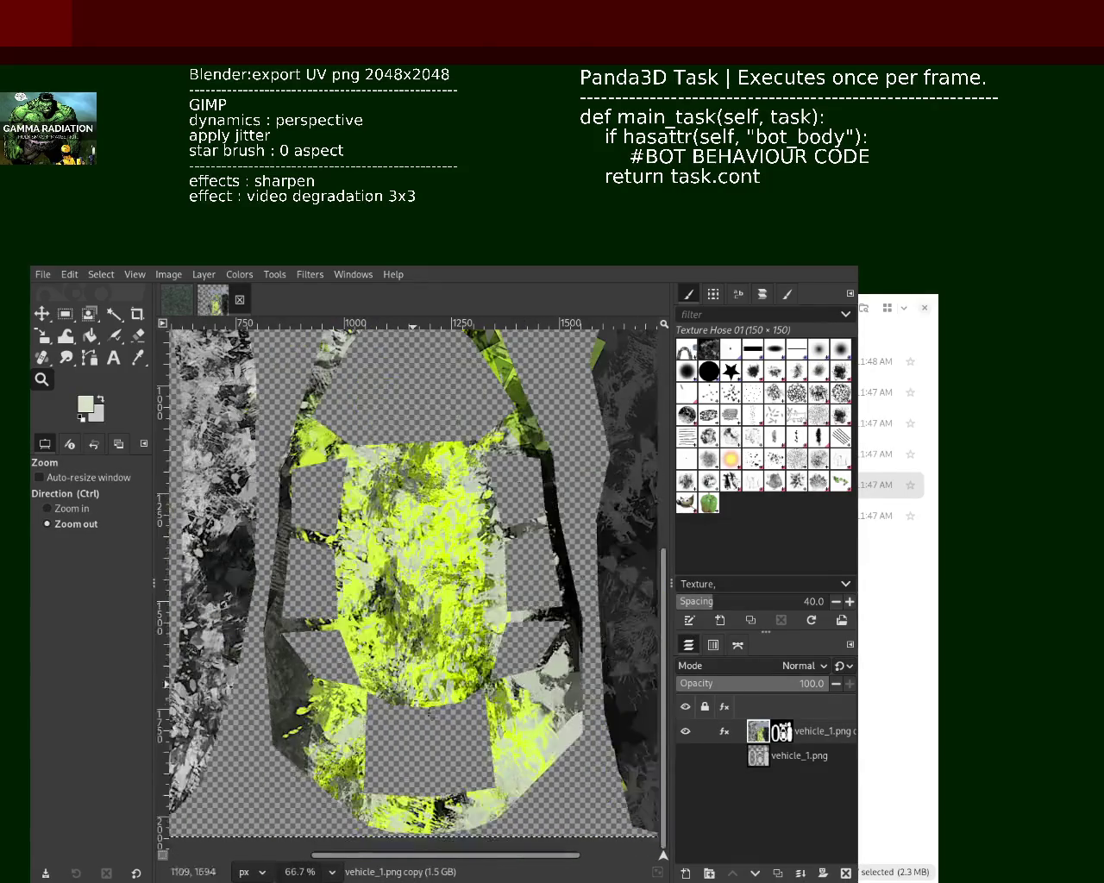
ctrl+click(443, 732)
ctrl+click(443, 731)
ctrl+click(443, 732)
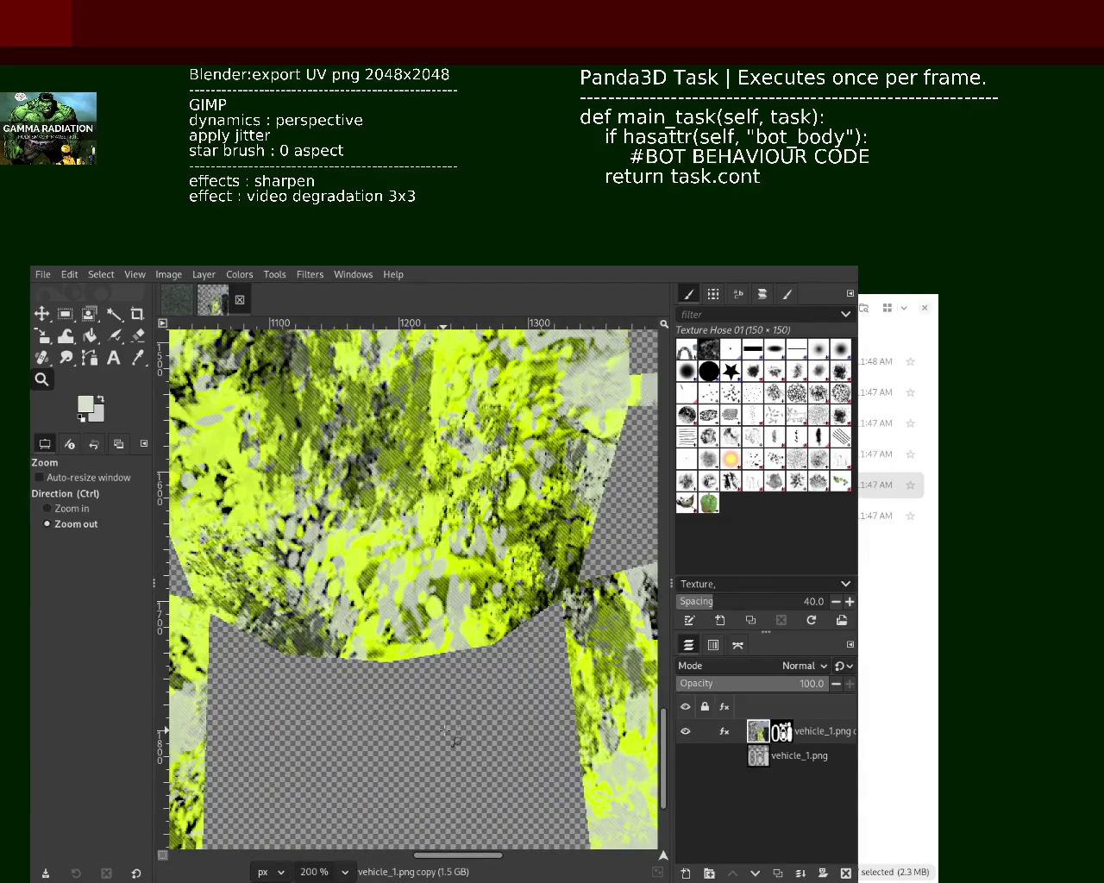
click(444, 731)
click(443, 731)
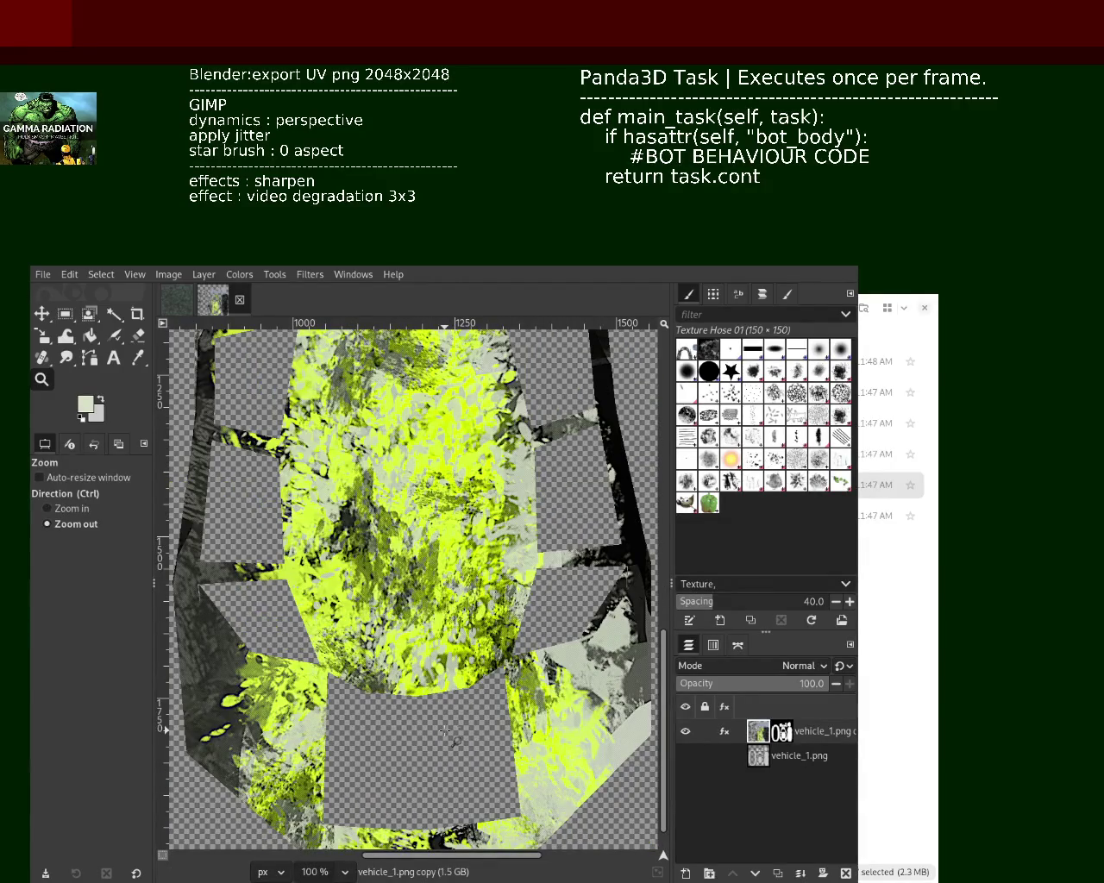
click(443, 731)
click(443, 731)
click(443, 732)
click(443, 732)
click(443, 731)
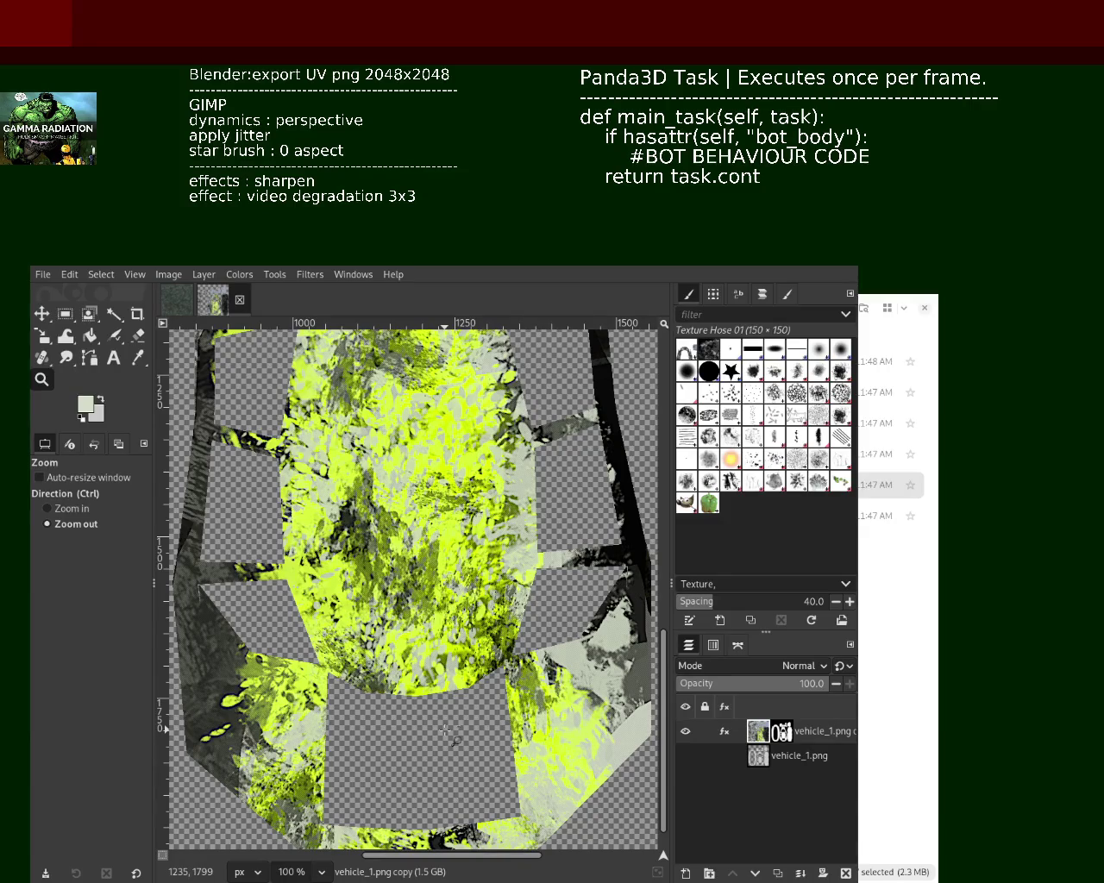
ctrl+click(443, 731)
ctrl+click(443, 731)
click(443, 731)
click(443, 732)
click(443, 731)
click(443, 731)
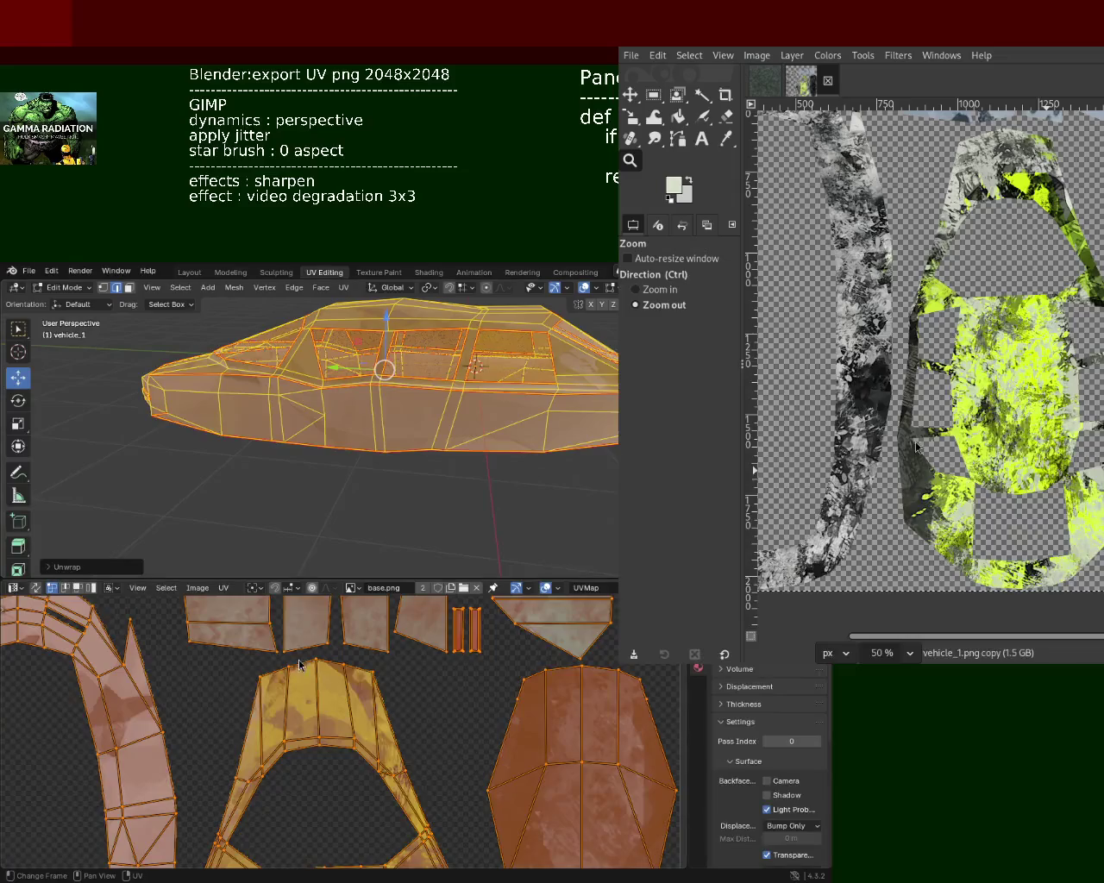
Deselect all UVs, zoom out to the full base.png image, and enlarge the UV editor
key(alt+a)
ctrl+middle_drag(435, 687, 406, 742)
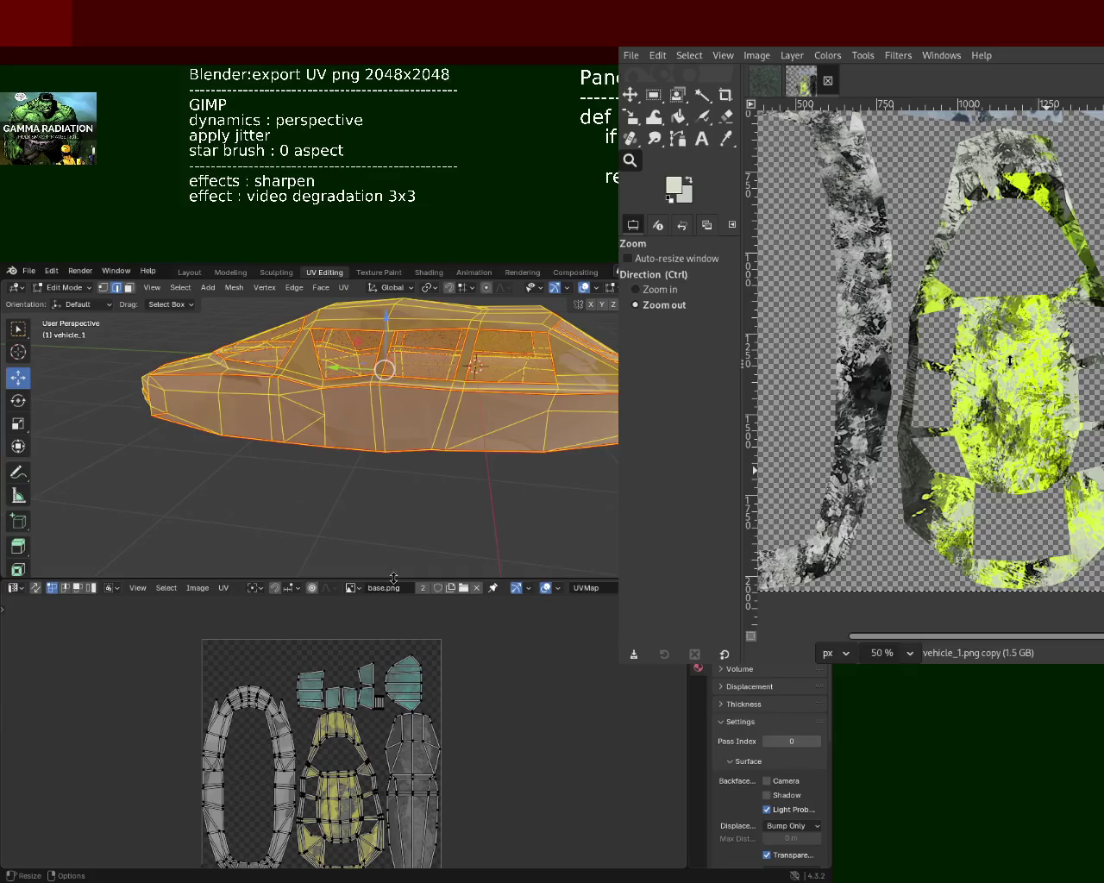
drag(388, 578, 388, 479)
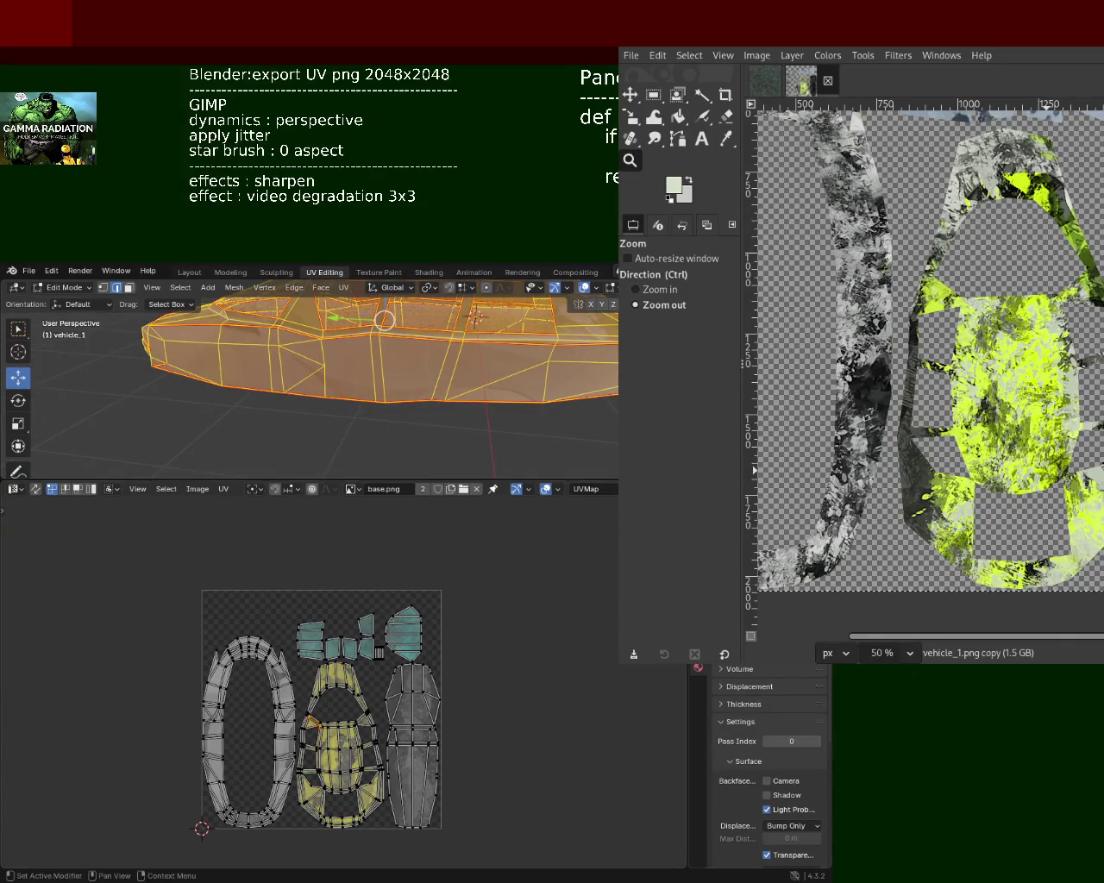
Switch the lower area to the Shader Editor and pan to the paint material's texture nodes
click(14, 489)
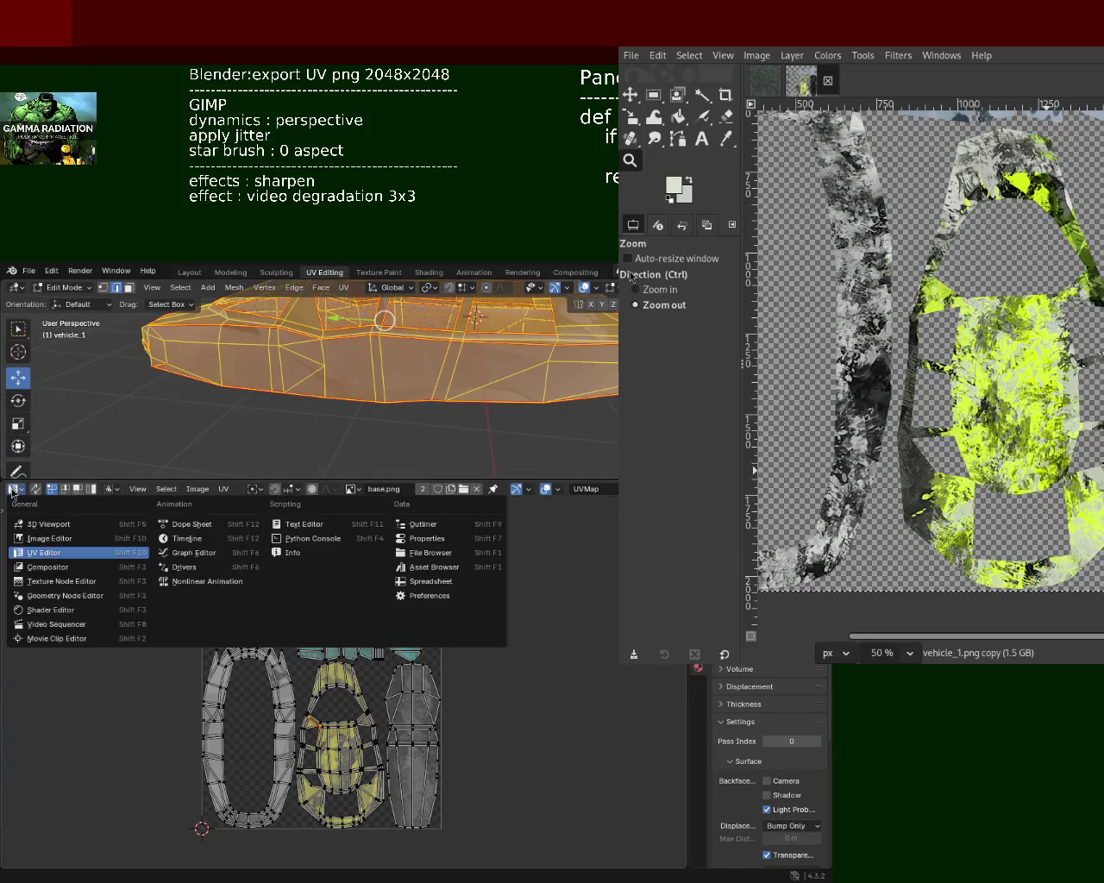
key(Escape)
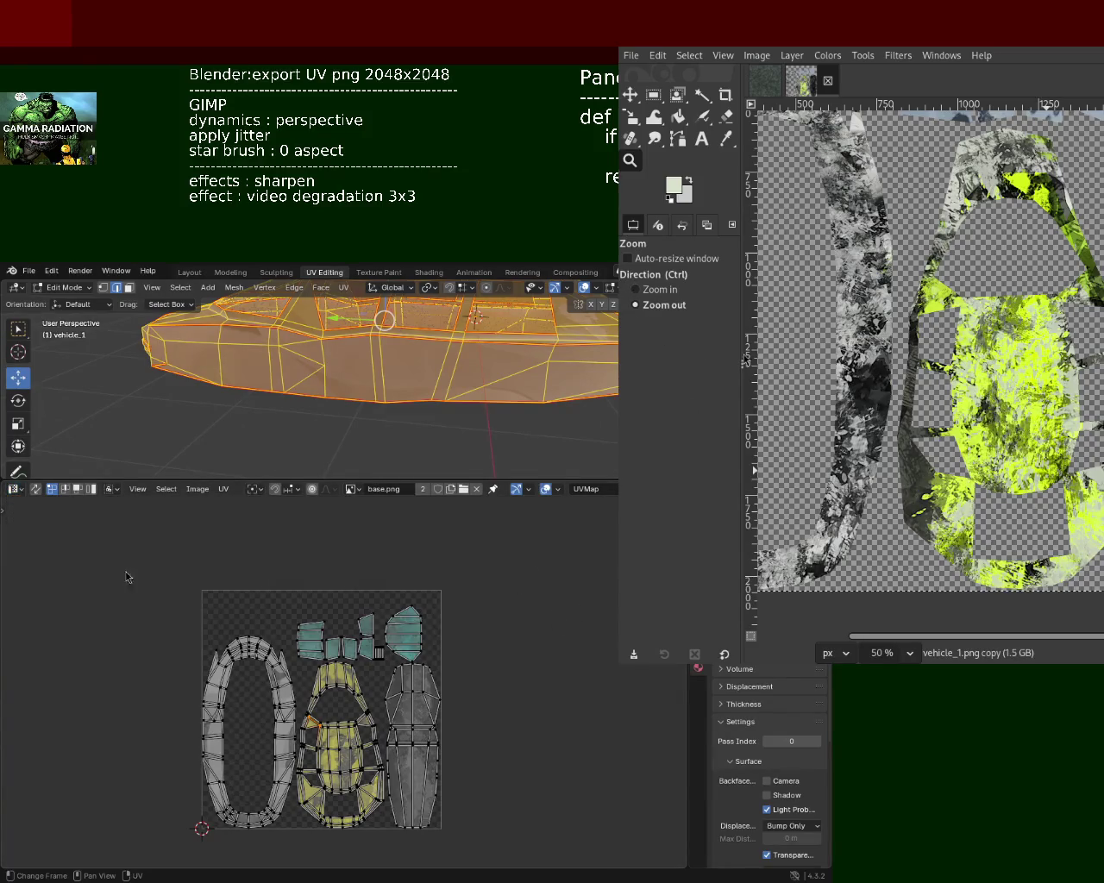
click(13, 489)
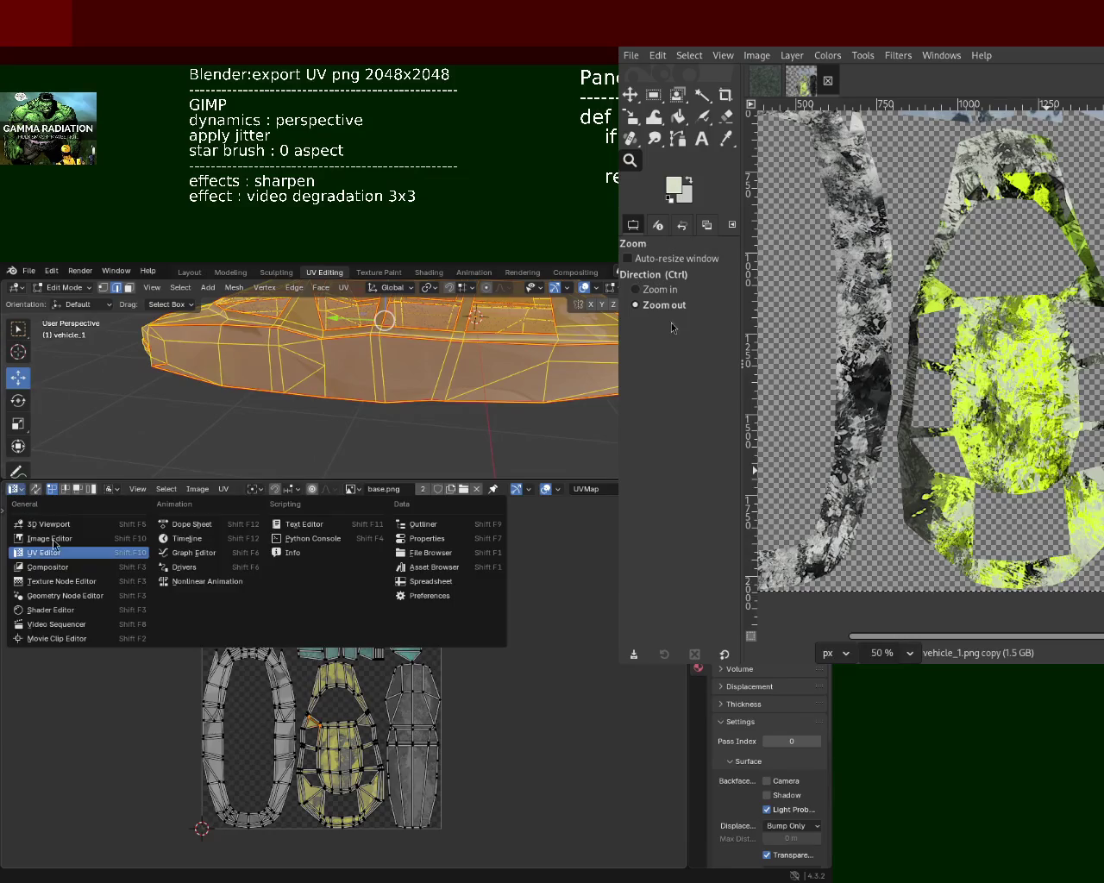
click(76, 610)
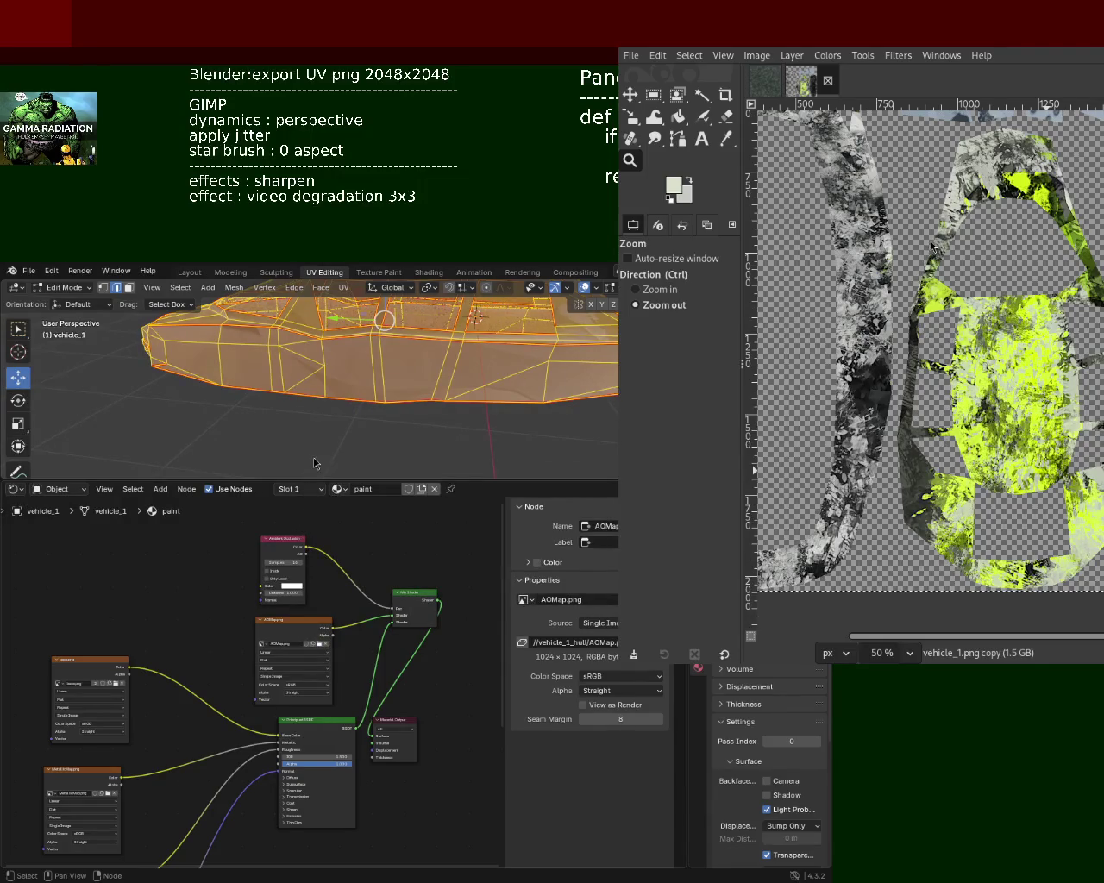
middle_drag(119, 626, 283, 656)
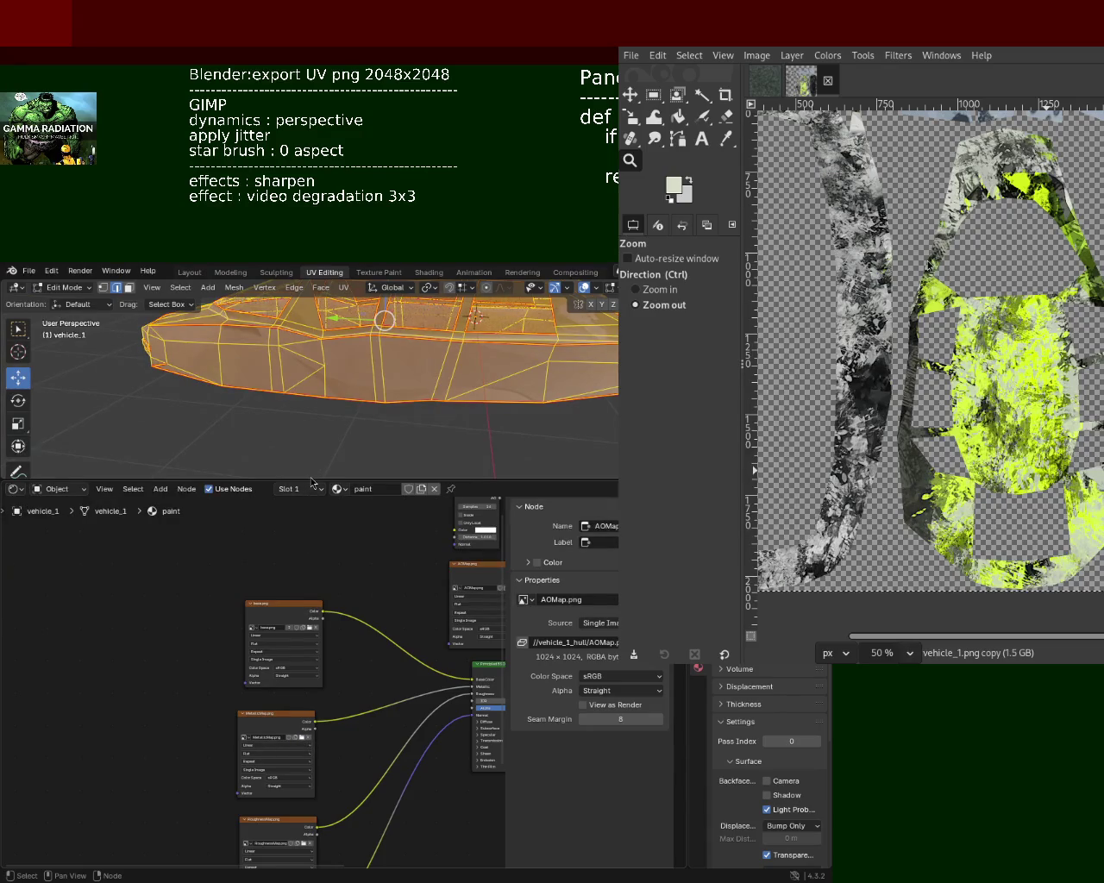
middle_drag(229, 727, 133, 634)
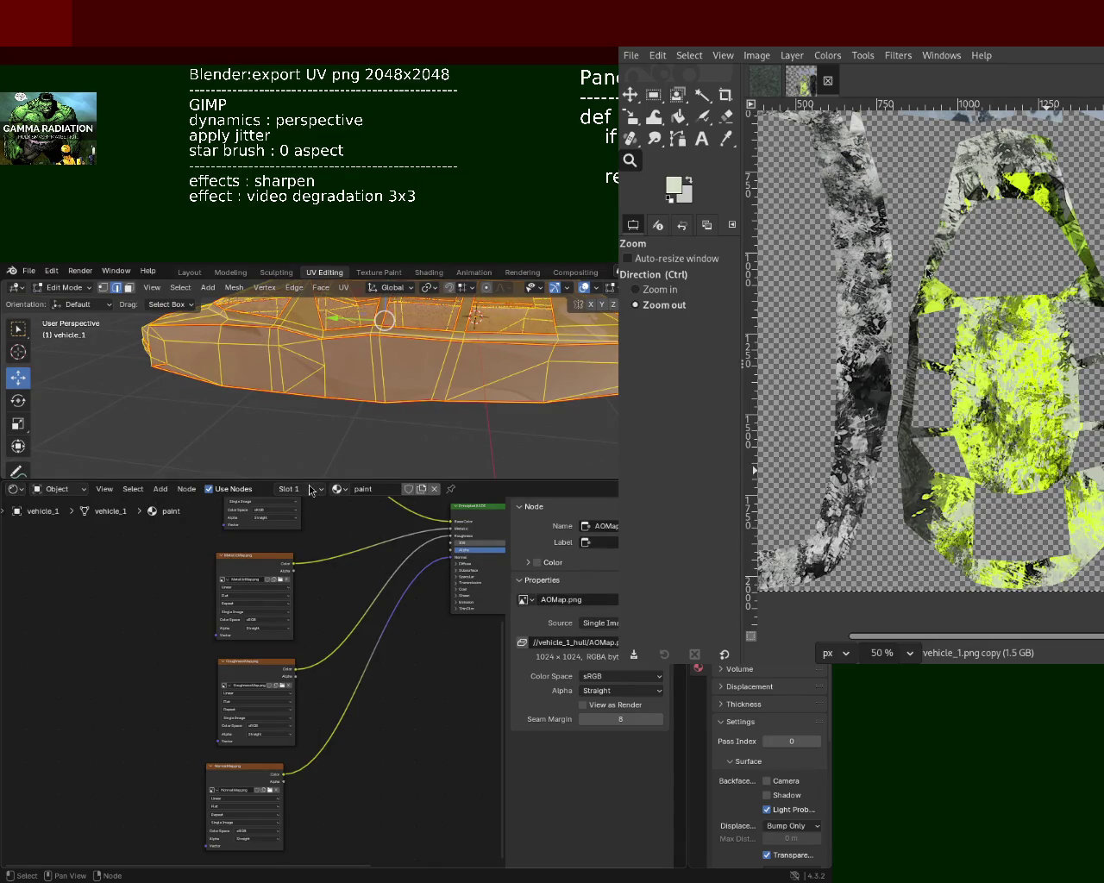
Return the car to Object Mode and orbit to view it from above
key(Tab)
mouse_move(380, 396)
middle_down()
mouse_move(361, 431)
mouse_move(311, 432)
middle_up()
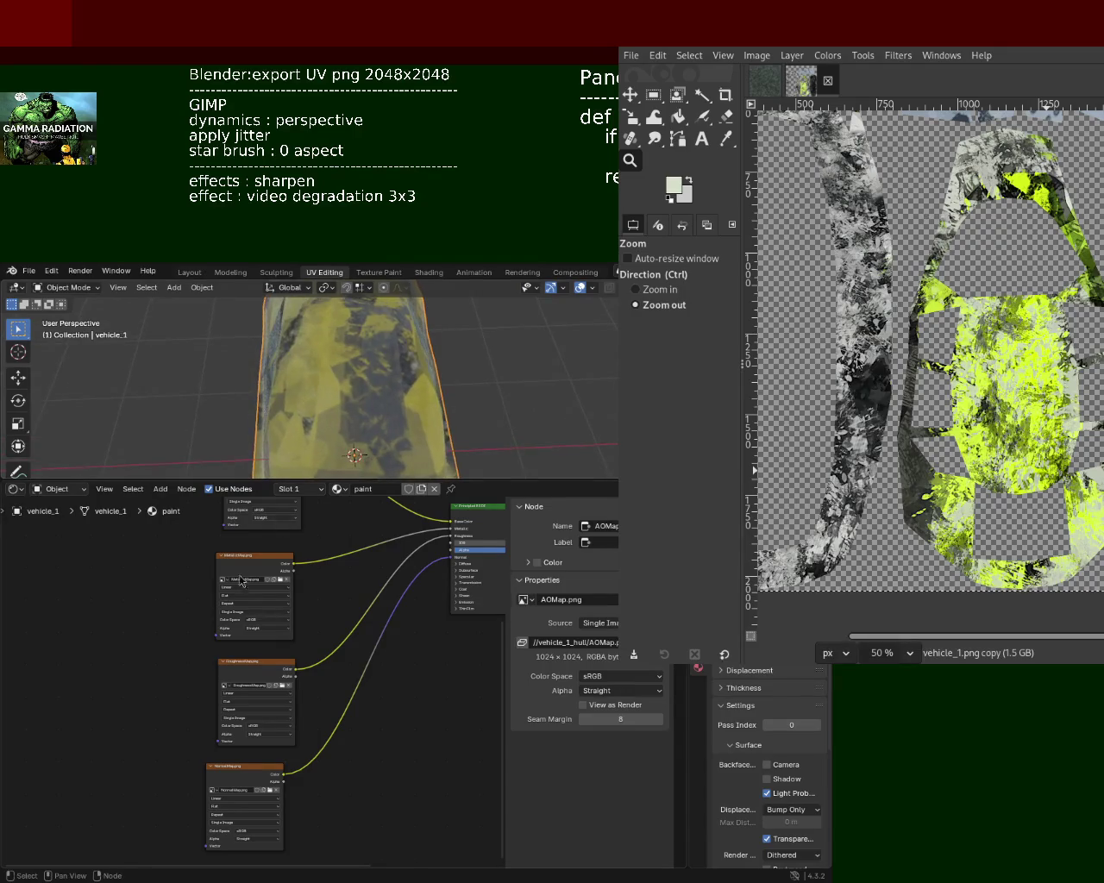
middle_drag(351, 548, 351, 666)
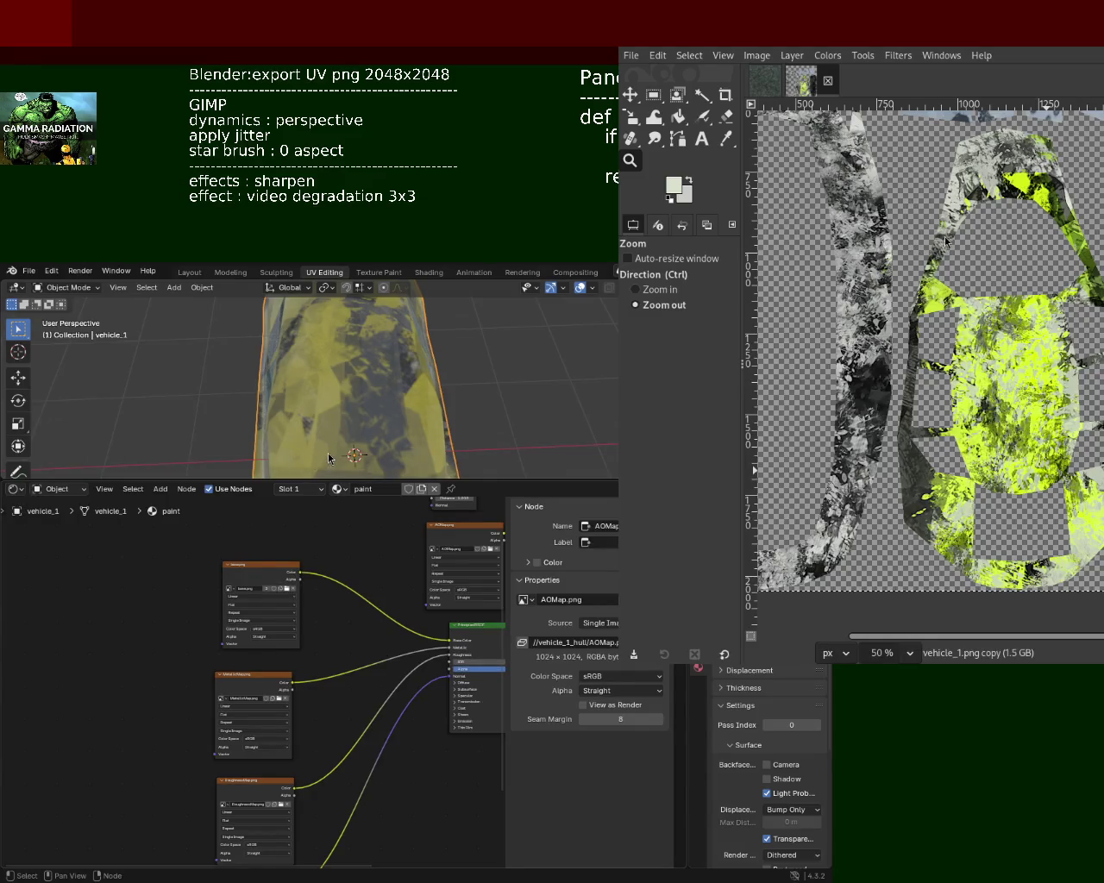
Undo the accidental node change and select the RoughnessMapping image texture node
middle_drag(322, 661, 314, 650)
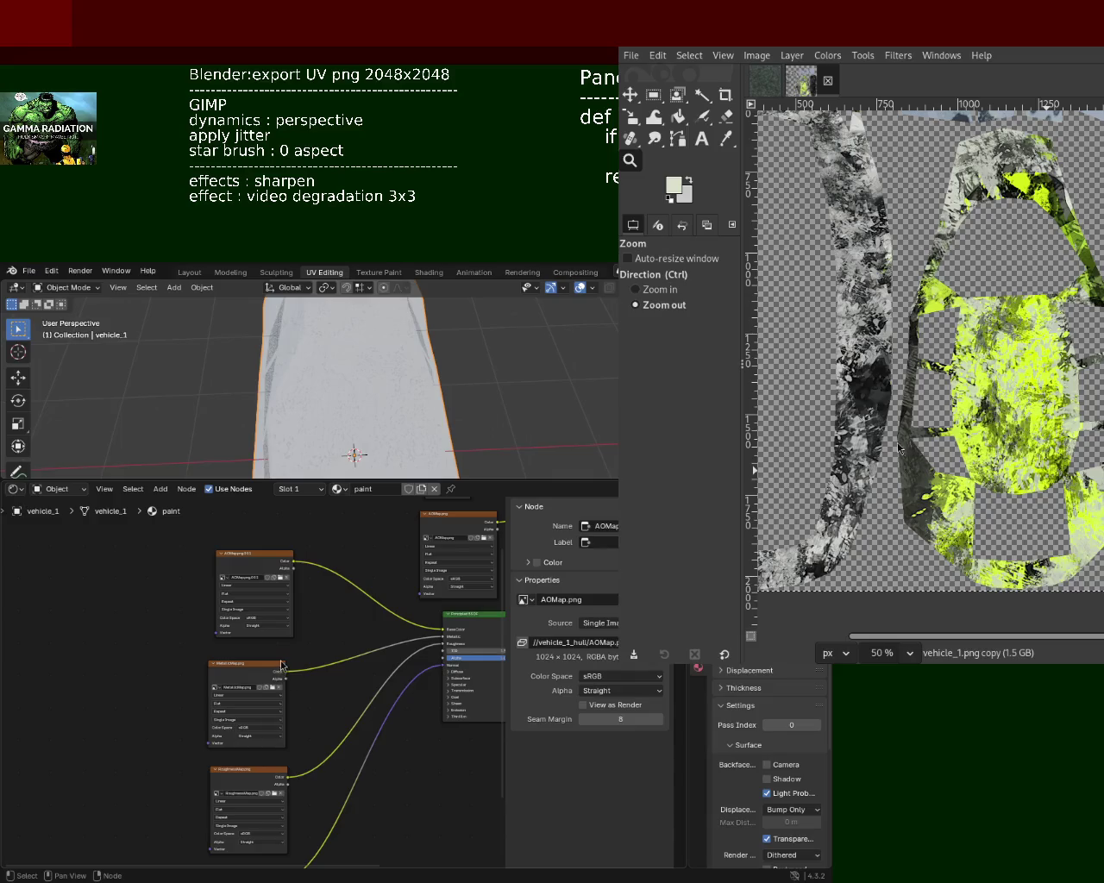
key(ctrl+z)
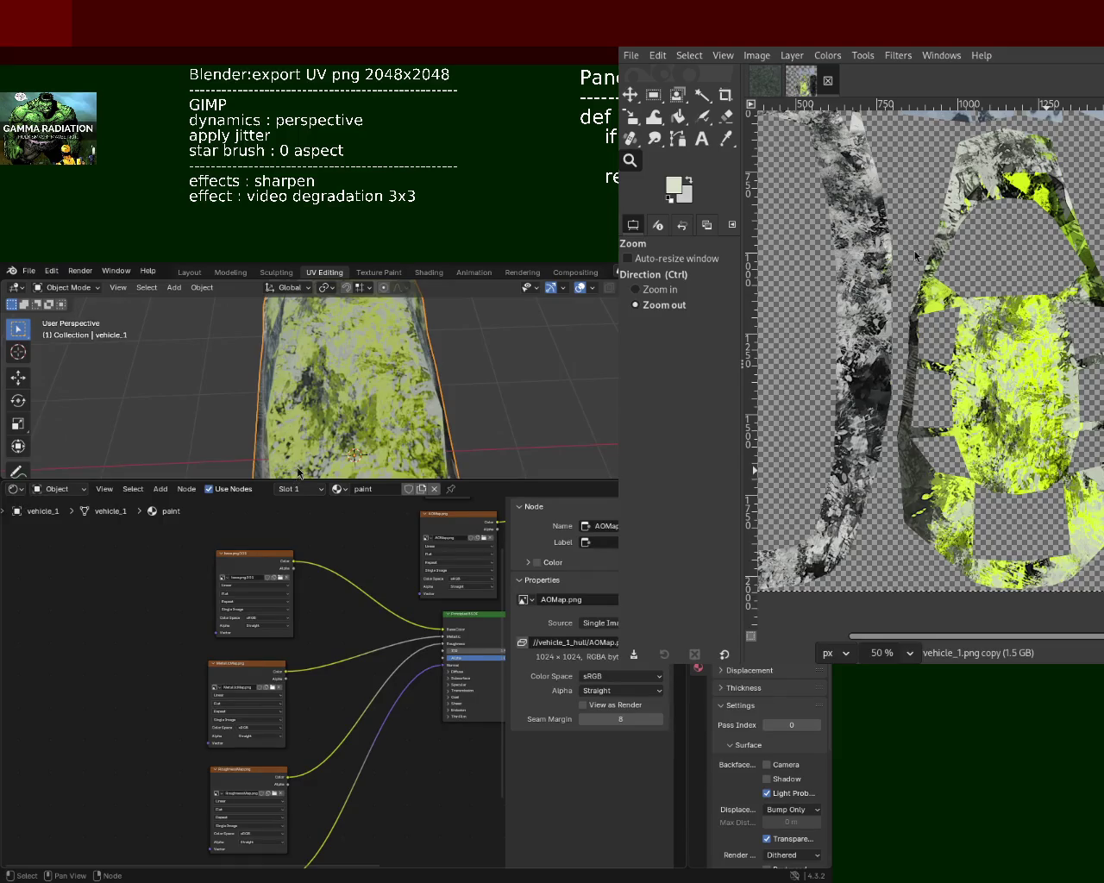
shift+scroll(344, 738, down, 2)
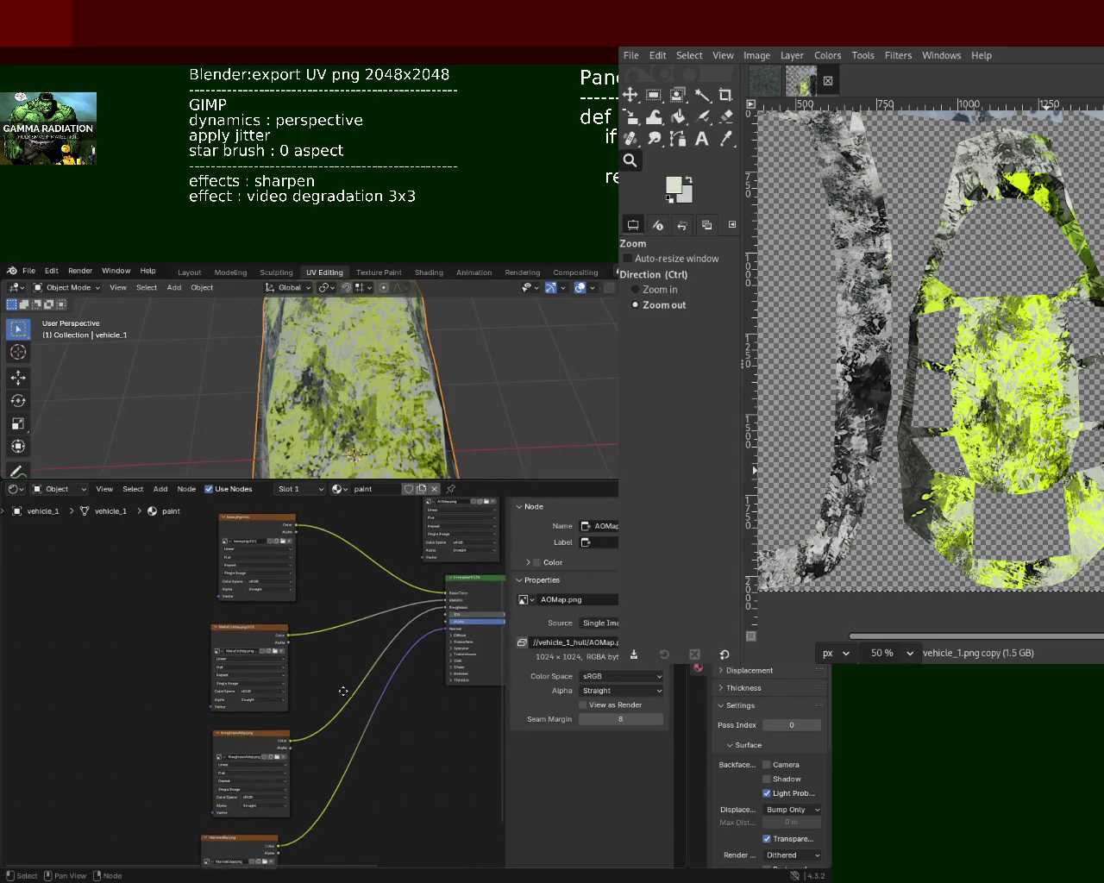
click(281, 748)
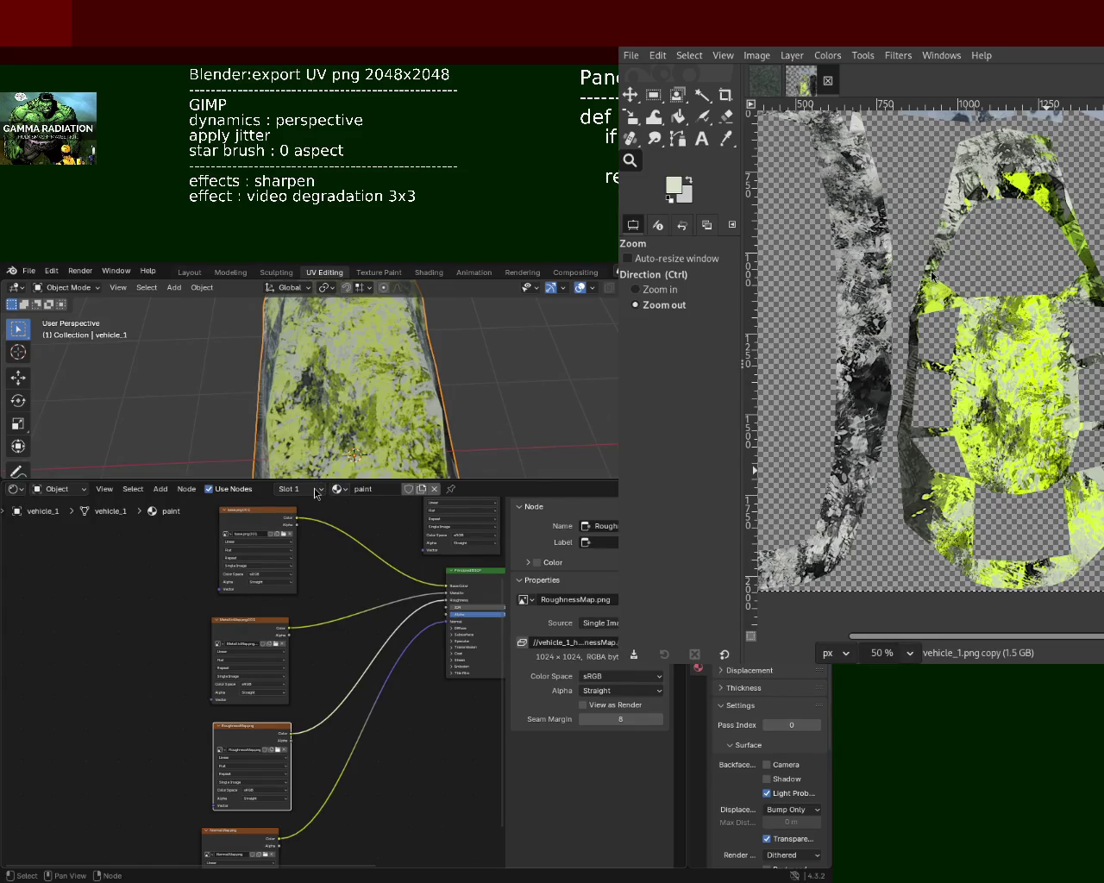
scroll(258, 733, down, 4)
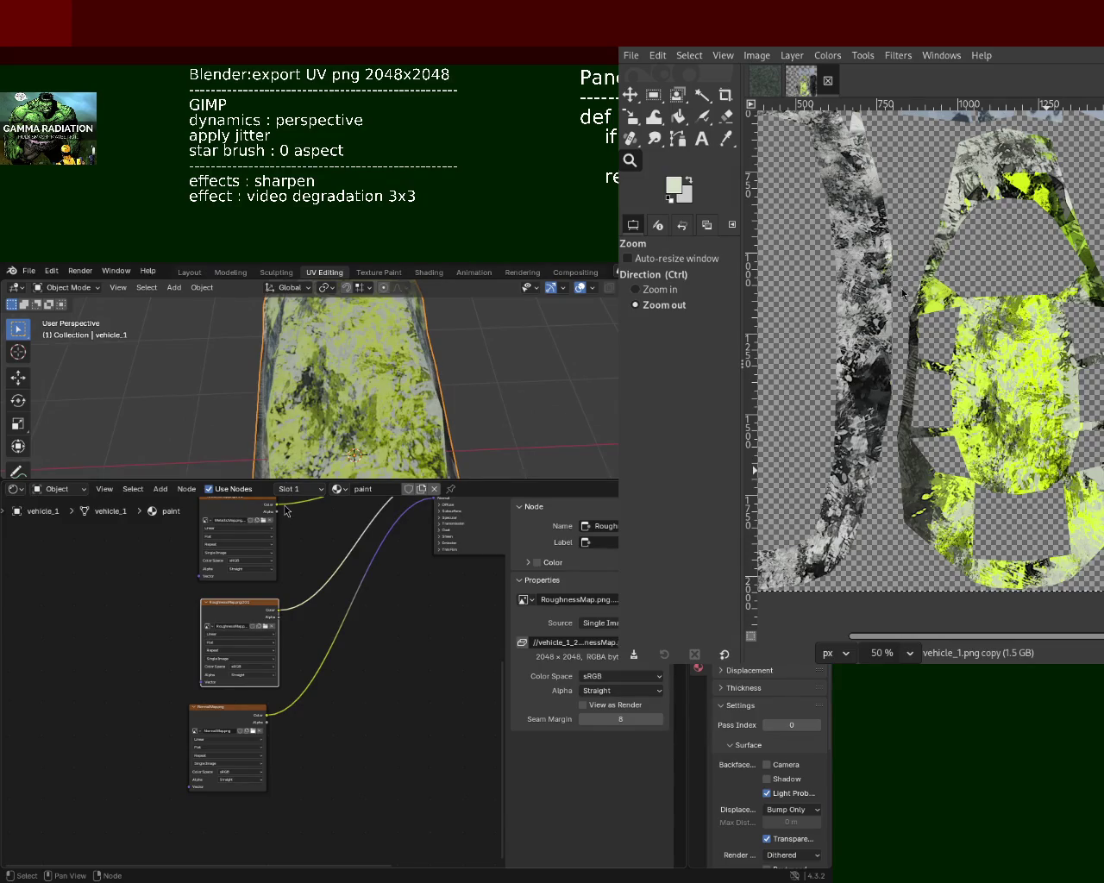
middle_drag(417, 624, 302, 639)
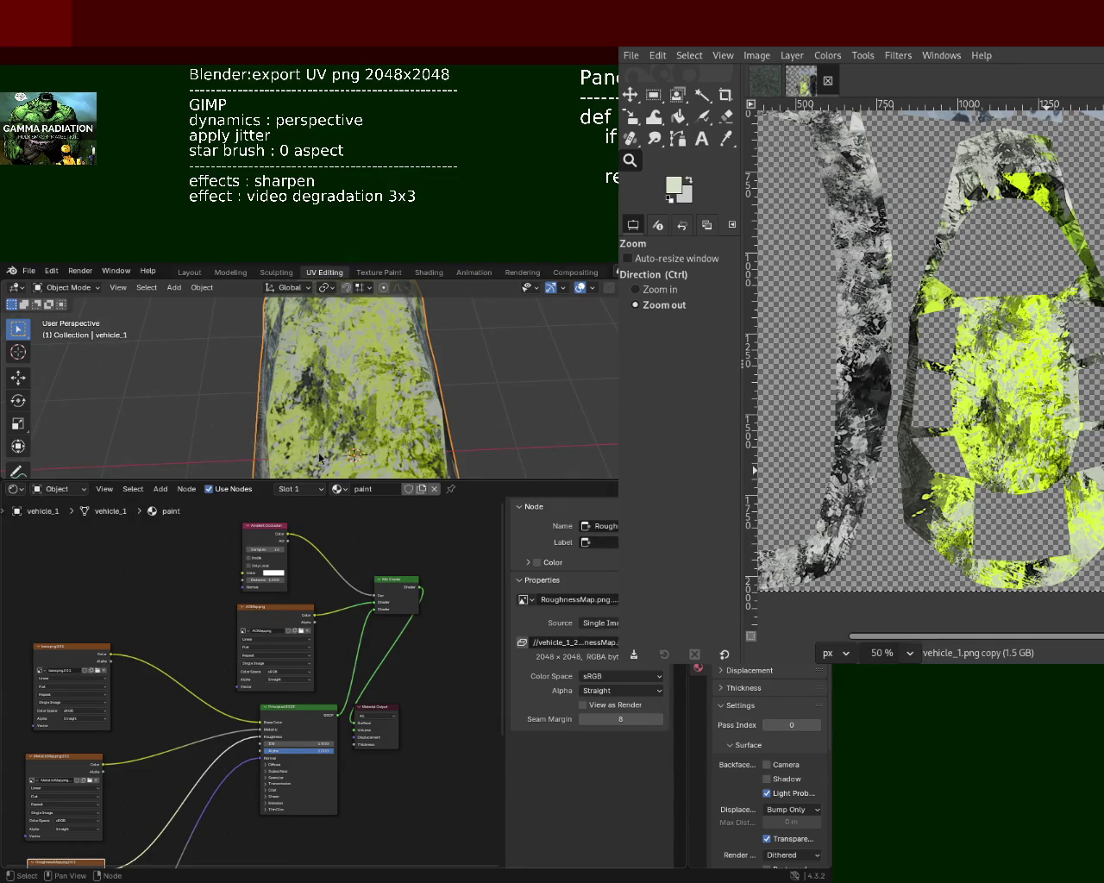
Orbit around the textured car, enter Edit Mode, and clear the mesh selection
middle_drag(391, 386, 311, 340)
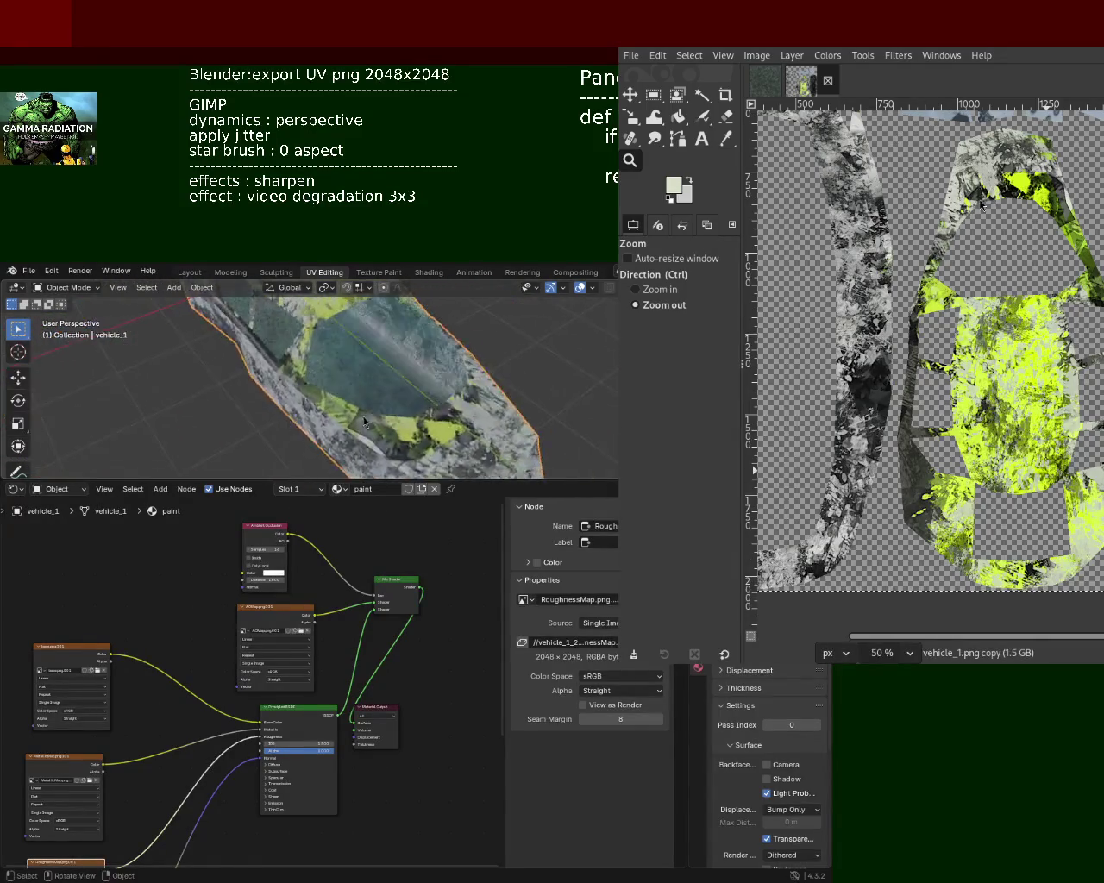
mouse_move(312, 341)
middle_down()
mouse_move(256, 420)
mouse_move(431, 388)
mouse_move(338, 435)
mouse_move(316, 400)
mouse_move(515, 402)
mouse_move(304, 392)
mouse_move(354, 419)
mouse_move(382, 399)
mouse_move(460, 390)
mouse_move(423, 398)
mouse_move(442, 467)
mouse_move(425, 392)
mouse_move(414, 432)
mouse_move(288, 423)
mouse_move(300, 448)
mouse_move(388, 453)
mouse_move(327, 374)
mouse_move(394, 387)
mouse_move(382, 419)
mouse_move(395, 451)
mouse_move(422, 406)
mouse_move(320, 380)
middle_up()
key(Tab)
click(460, 391)
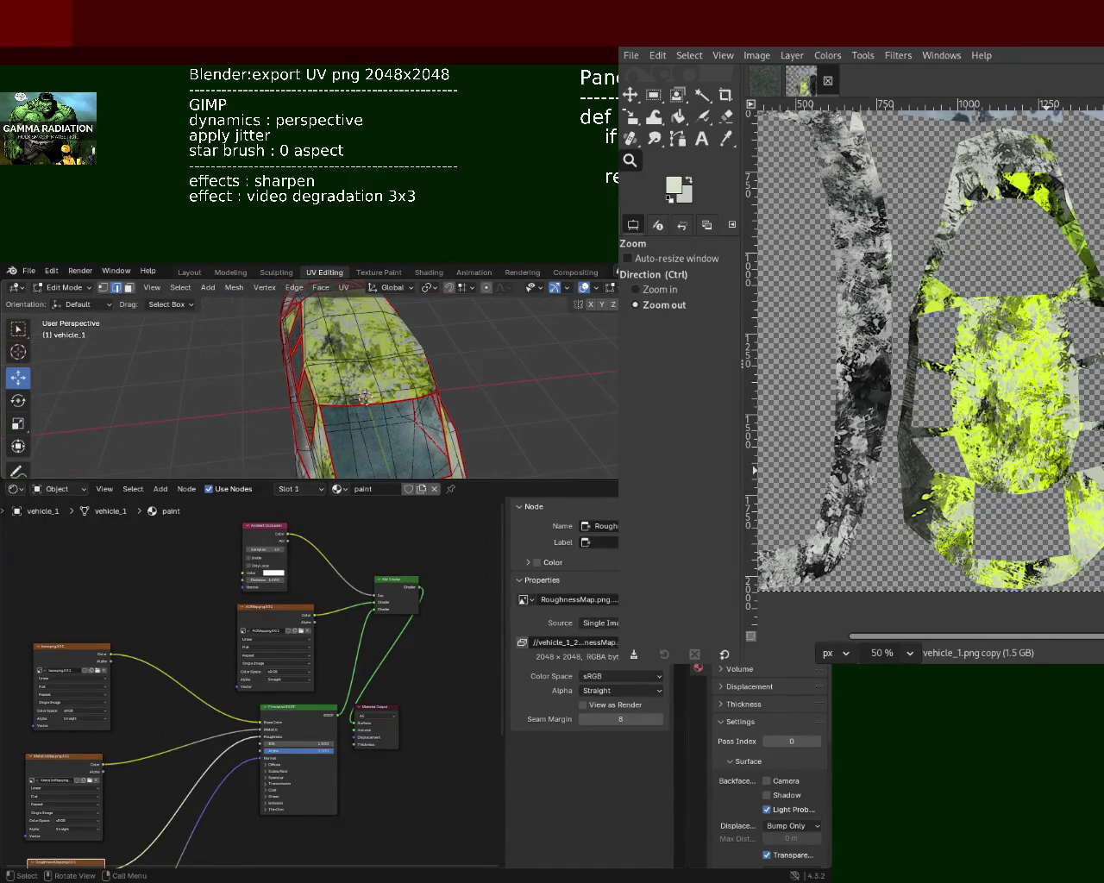
drag(709, 767, 736, 768)
Inspect the grunge texture on the car up close and save vehicle_1.blend
mouse_move(378, 394)
middle_down()
mouse_move(431, 382)
mouse_move(461, 345)
mouse_move(384, 330)
mouse_move(386, 343)
mouse_move(349, 371)
middle_up()
middle_drag(108, 686, 213, 697)
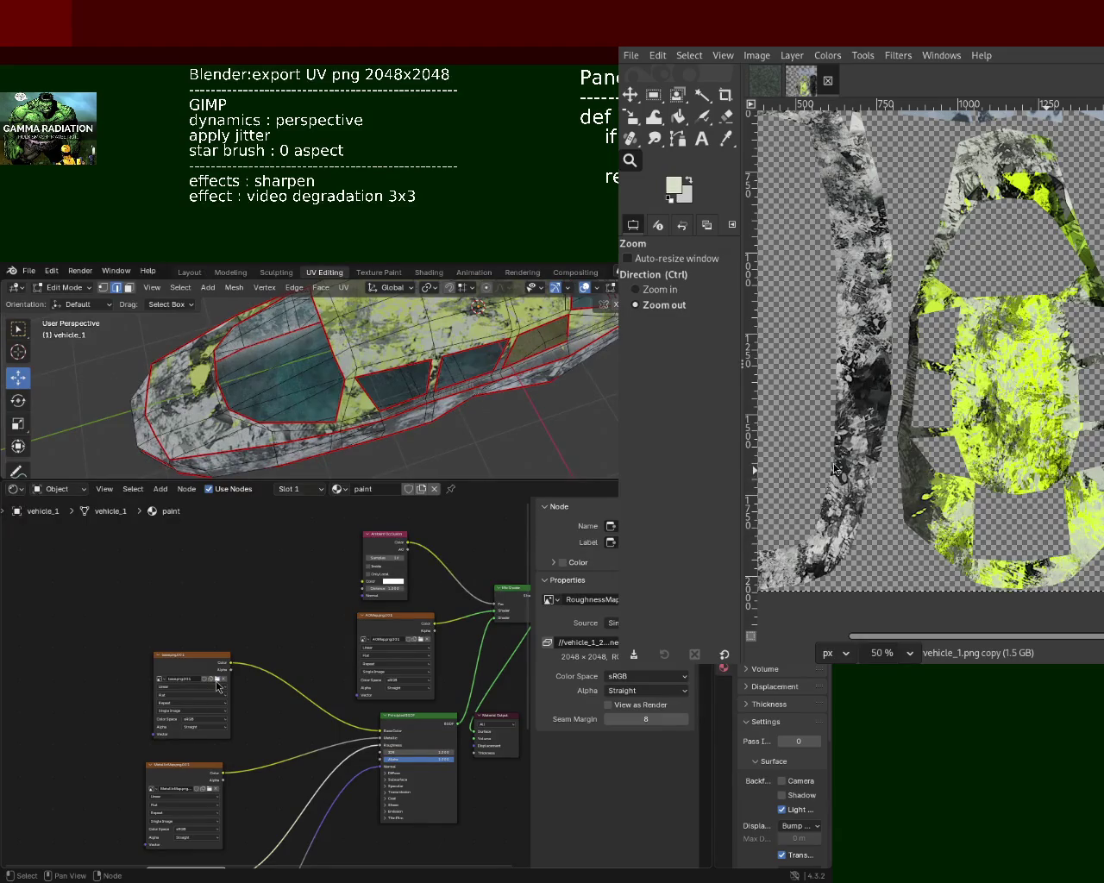
mouse_move(362, 457)
middle_down()
mouse_move(382, 359)
mouse_move(405, 370)
middle_up()
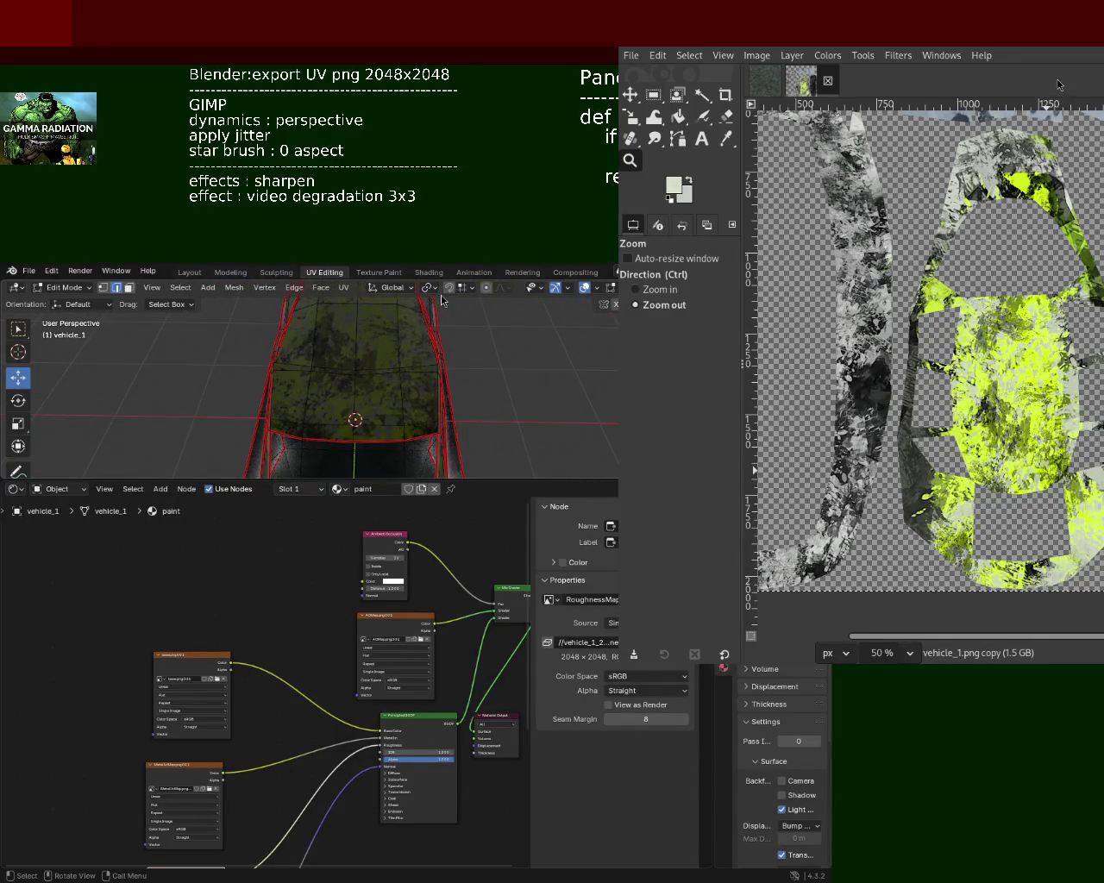
scroll(466, 377, up, 5)
mouse_move(465, 377)
middle_down()
mouse_move(414, 388)
mouse_move(389, 382)
mouse_move(384, 363)
mouse_move(394, 419)
mouse_move(399, 377)
mouse_move(397, 414)
mouse_move(347, 437)
mouse_move(431, 402)
mouse_move(468, 404)
mouse_move(357, 436)
mouse_move(301, 443)
mouse_move(221, 414)
mouse_move(253, 370)
mouse_move(322, 388)
mouse_move(289, 388)
mouse_move(306, 389)
mouse_move(285, 406)
mouse_move(247, 410)
mouse_move(264, 434)
mouse_move(249, 407)
mouse_move(261, 420)
mouse_move(317, 364)
middle_up()
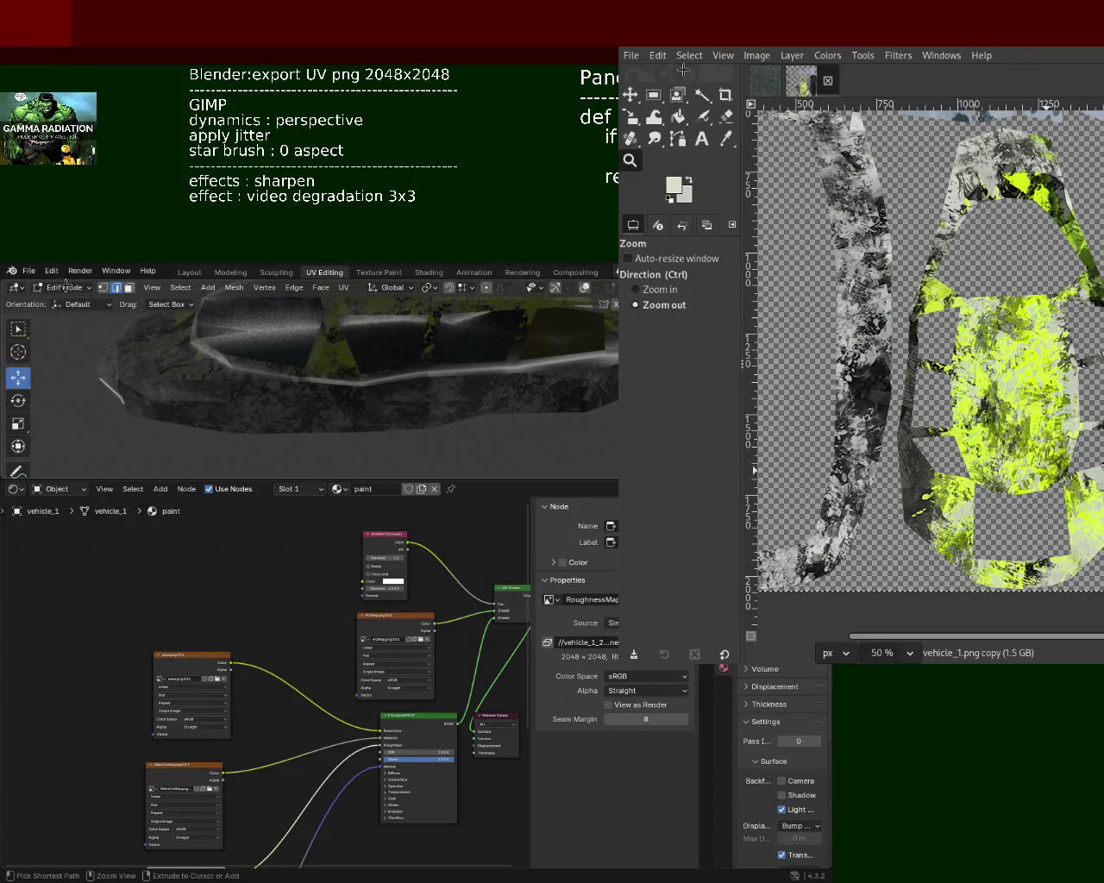
key(ctrl+s)
mouse_move(302, 618)
middle_down()
mouse_move(185, 595)
mouse_move(316, 544)
mouse_move(289, 519)
middle_up()
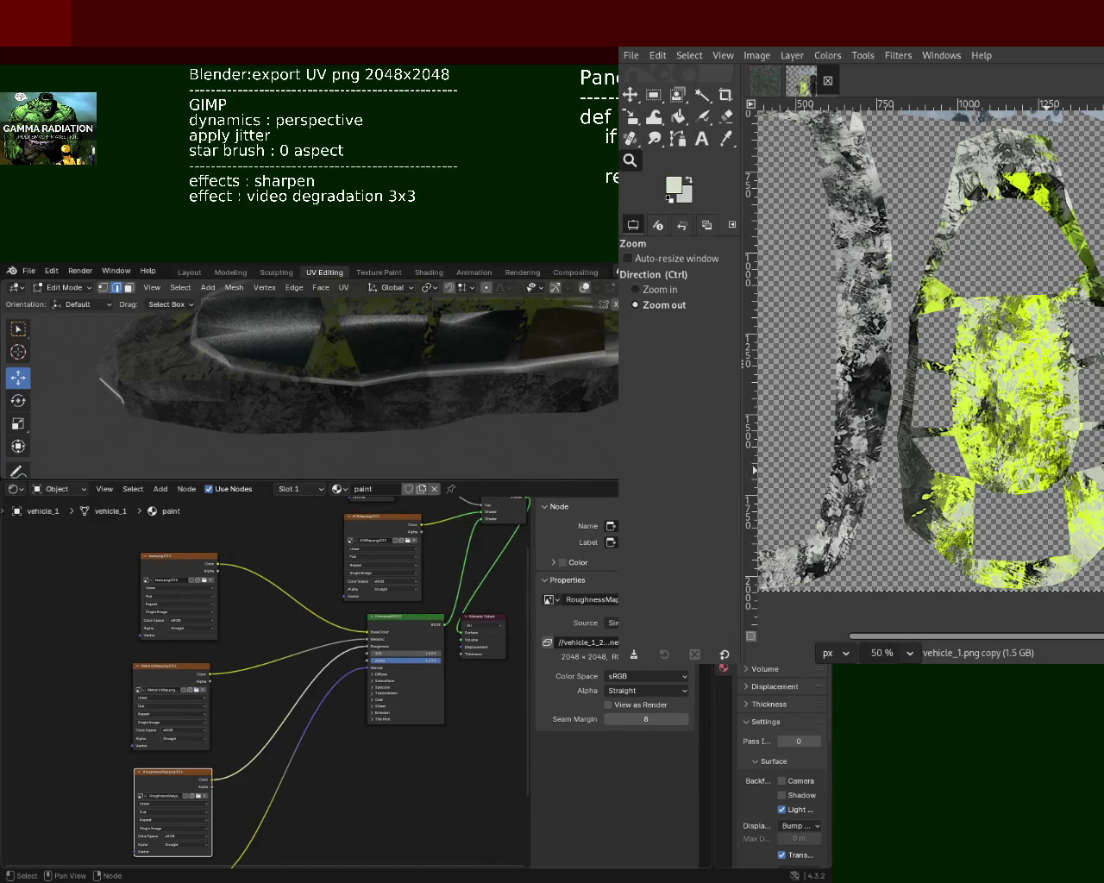
Export the car as glTF 2.0 and return it to Object Mode
click(28, 270)
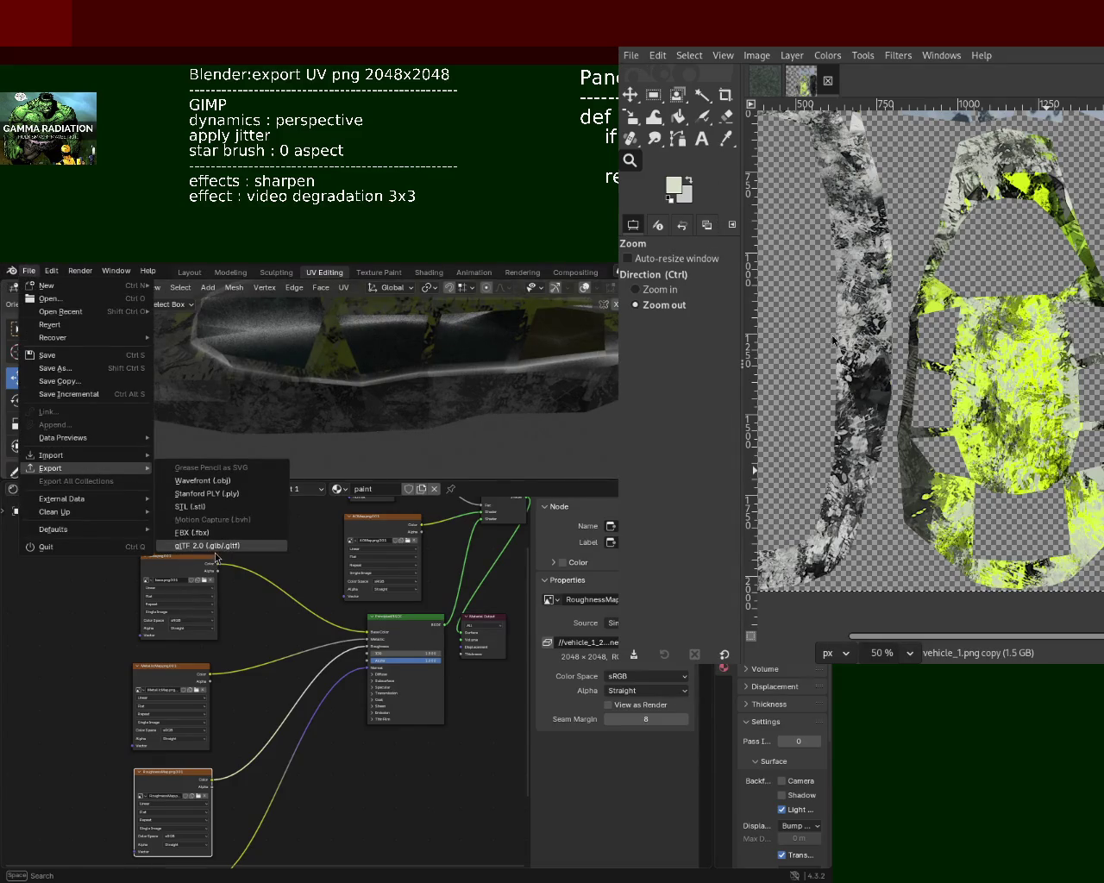
click(221, 551)
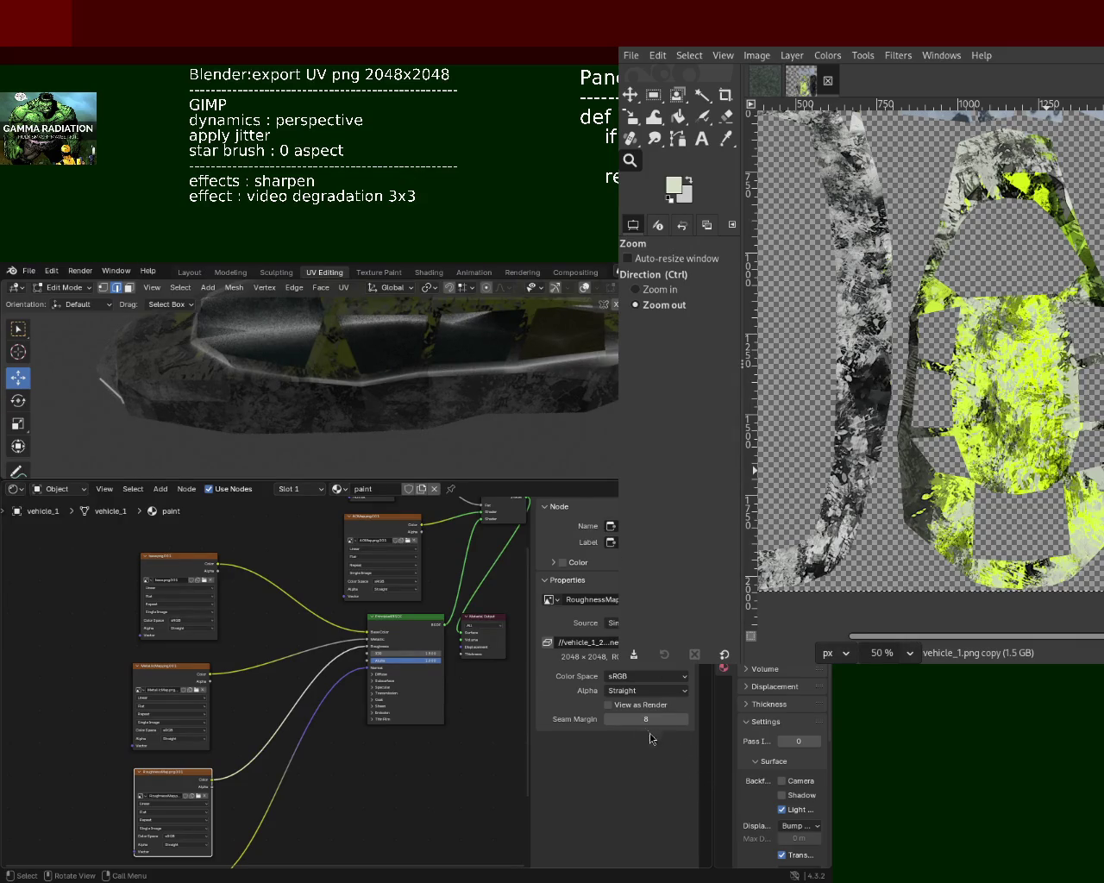
key(Tab)
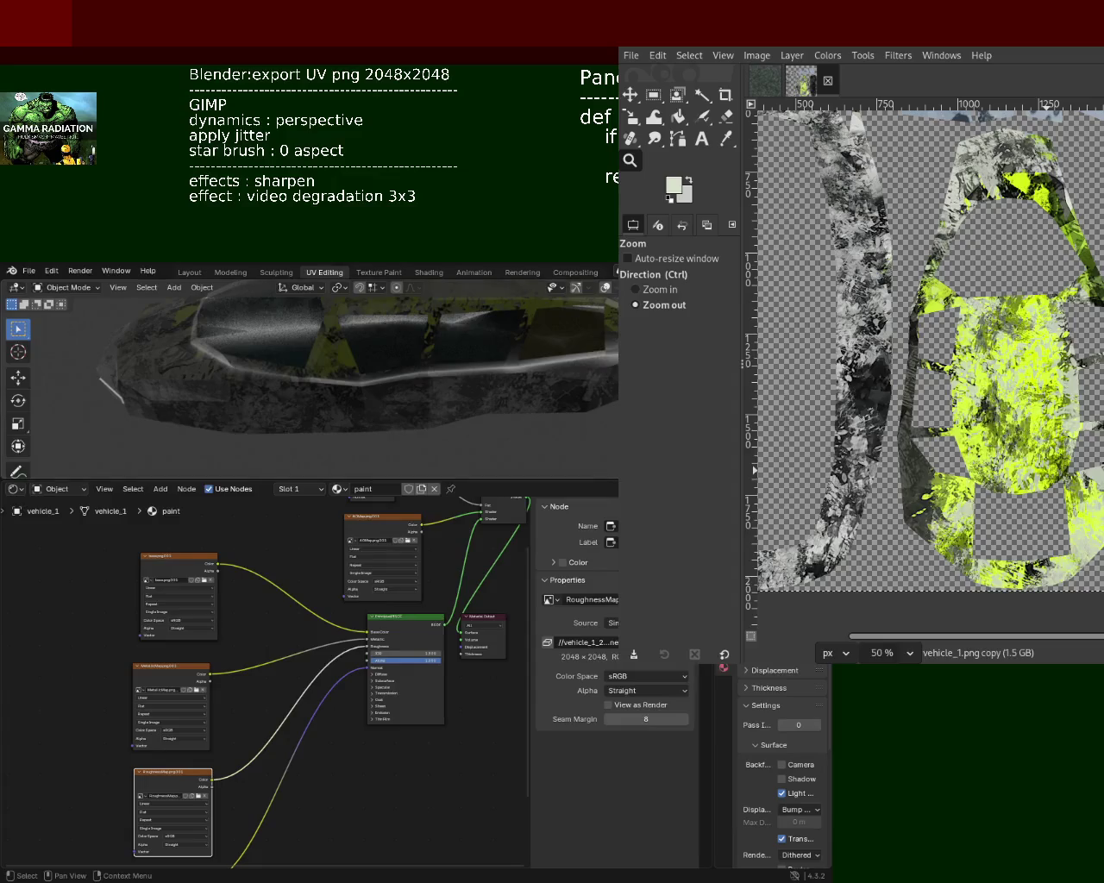
drag(714, 776, 600, 776)
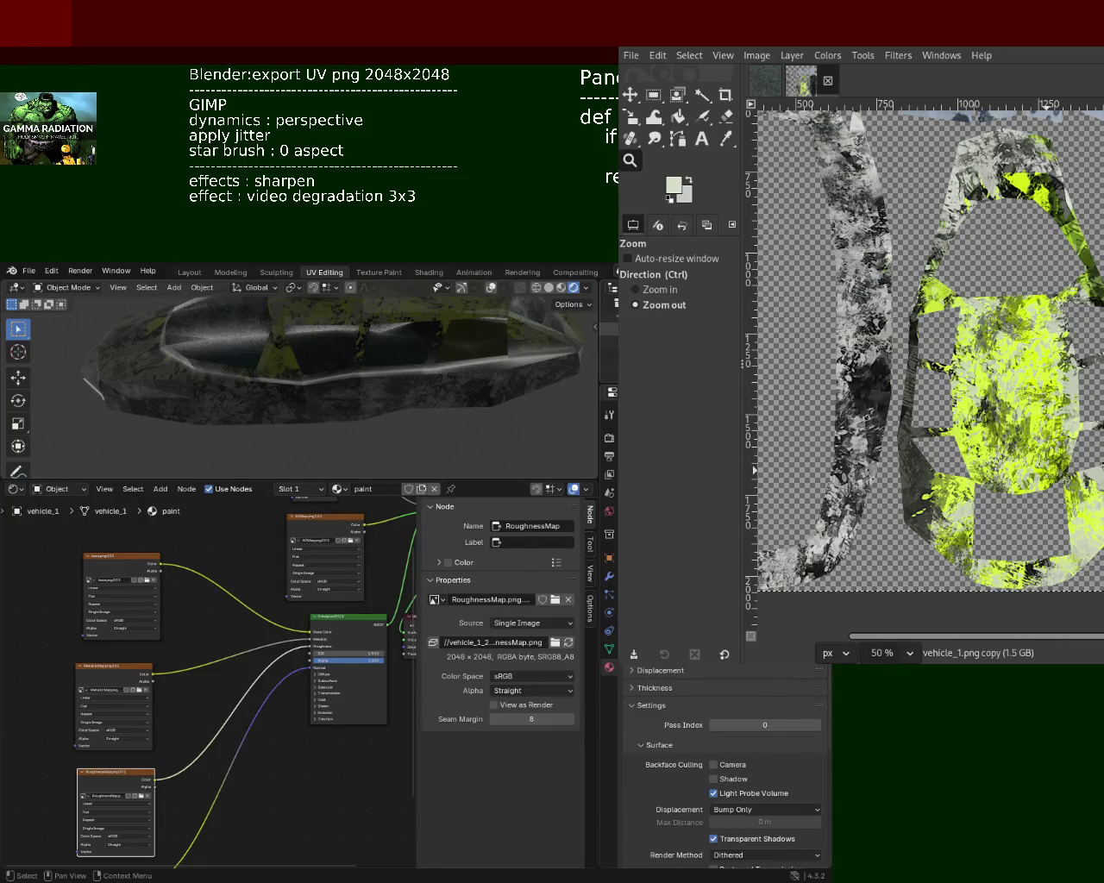
Put the car mesh into Edit Mode with navigation gizmos and overlays shown
mouse_move(422, 388)
middle_down()
mouse_move(272, 364)
mouse_move(208, 372)
middle_up()
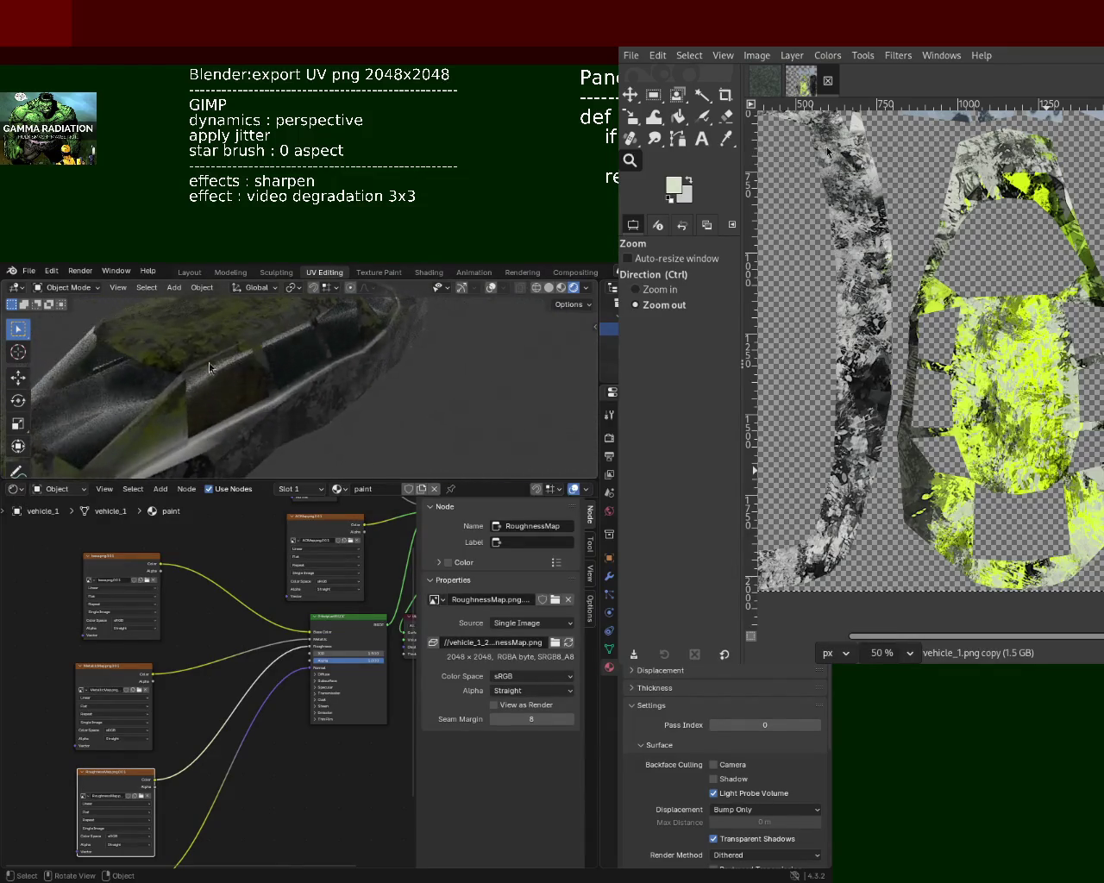
middle_drag(306, 399, 422, 388)
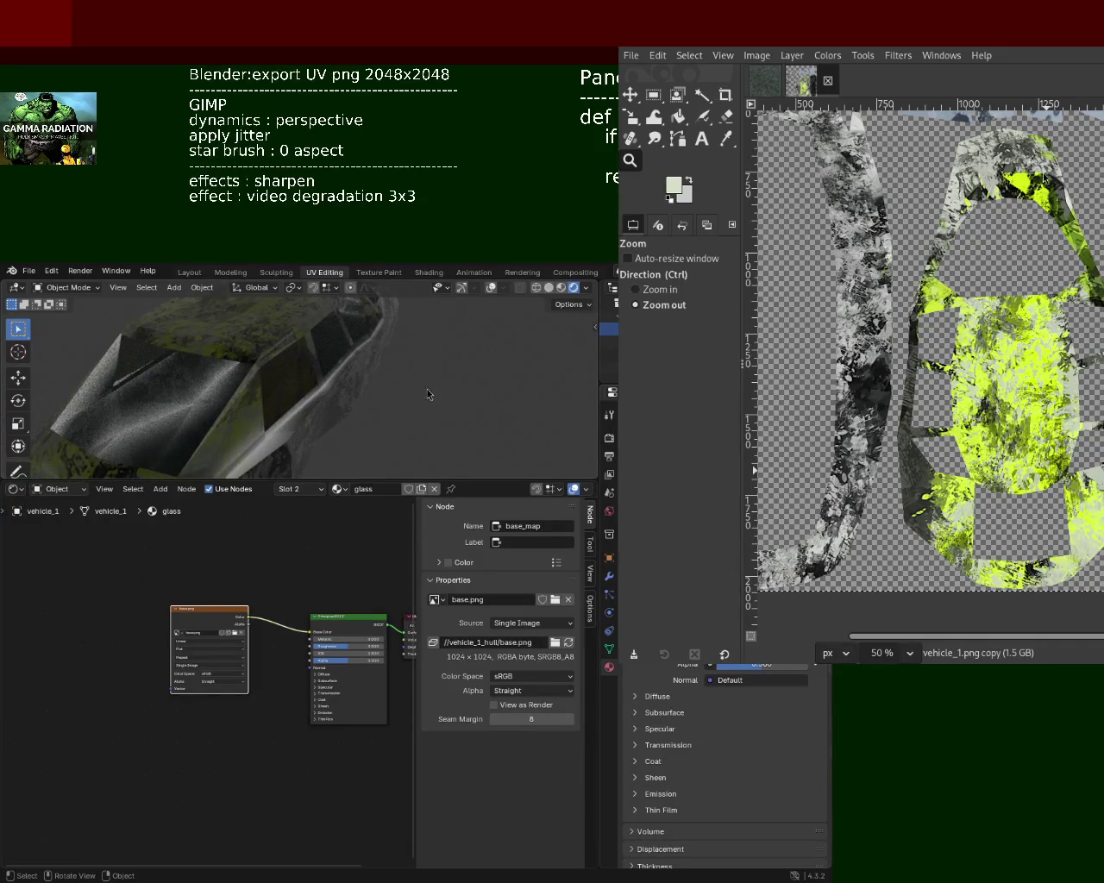
key(Tab)
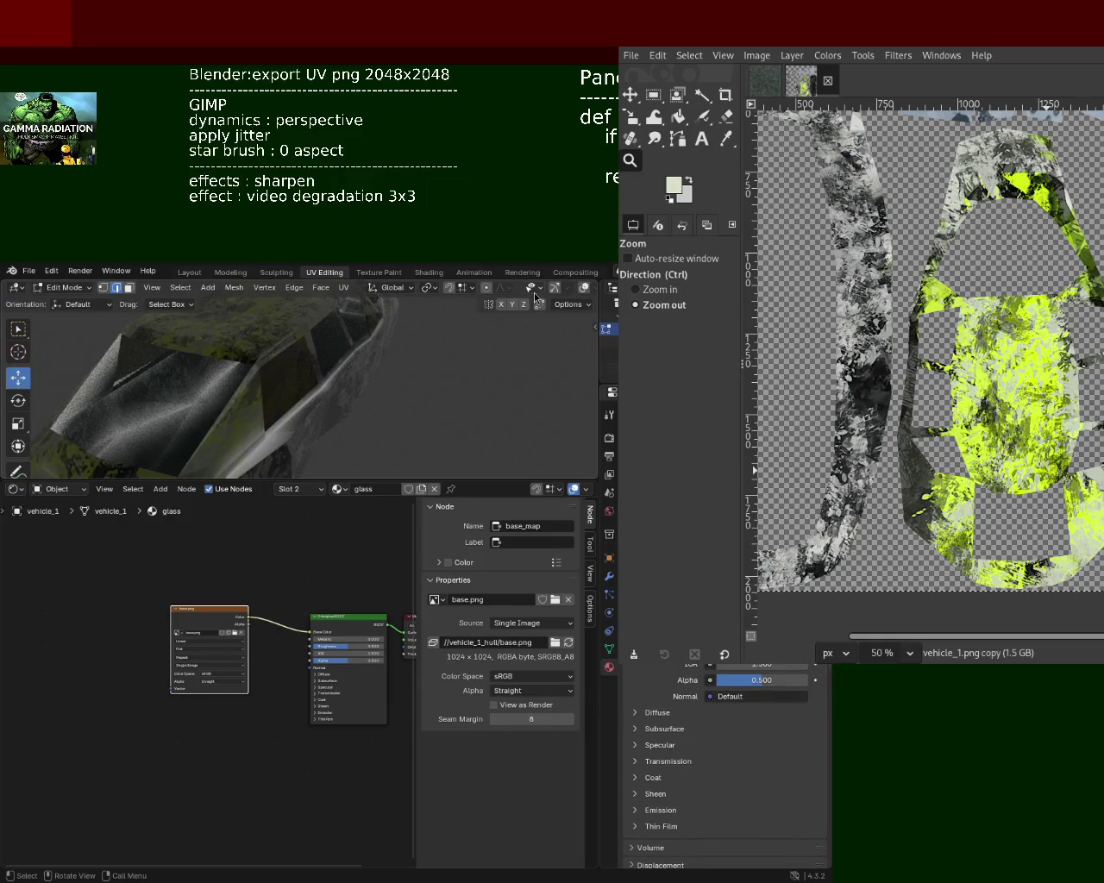
click(554, 287)
click(584, 288)
Select a side window face in face select mode and save vehicle_1.blend
middle_drag(483, 389, 133, 299)
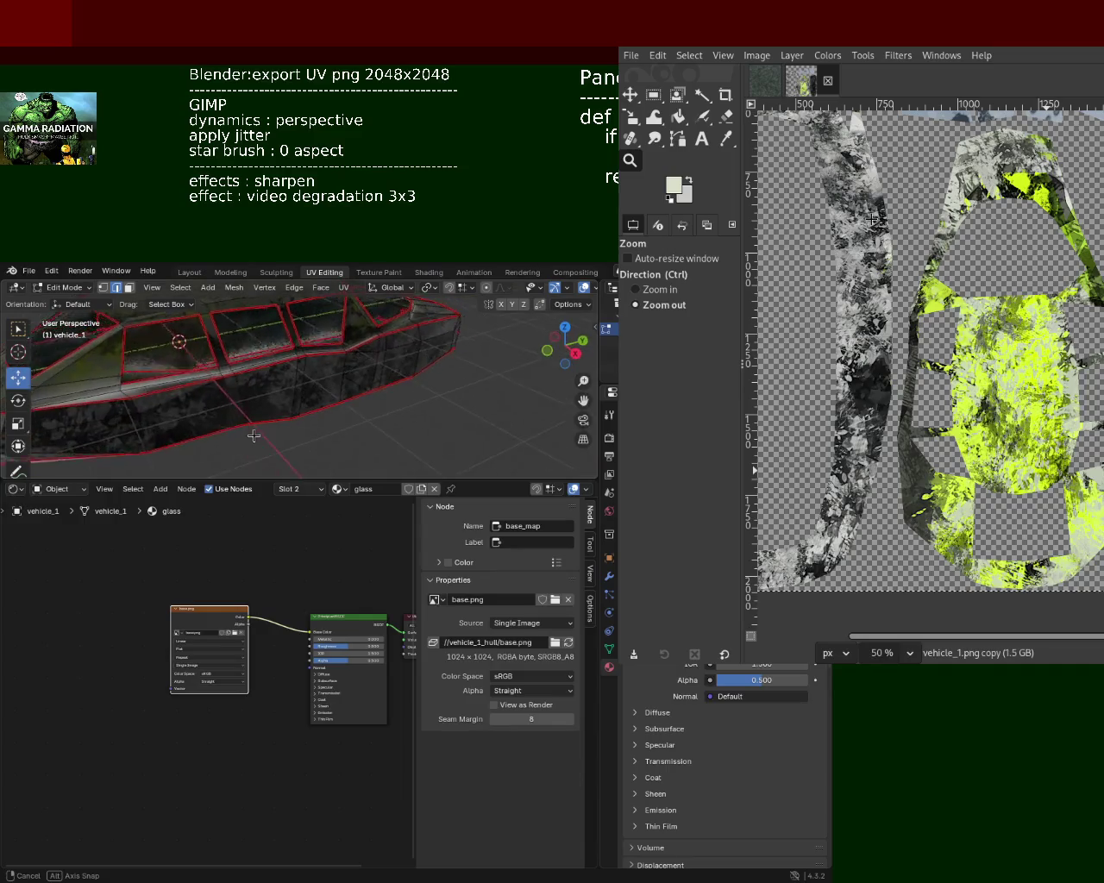
click(129, 287)
click(159, 354)
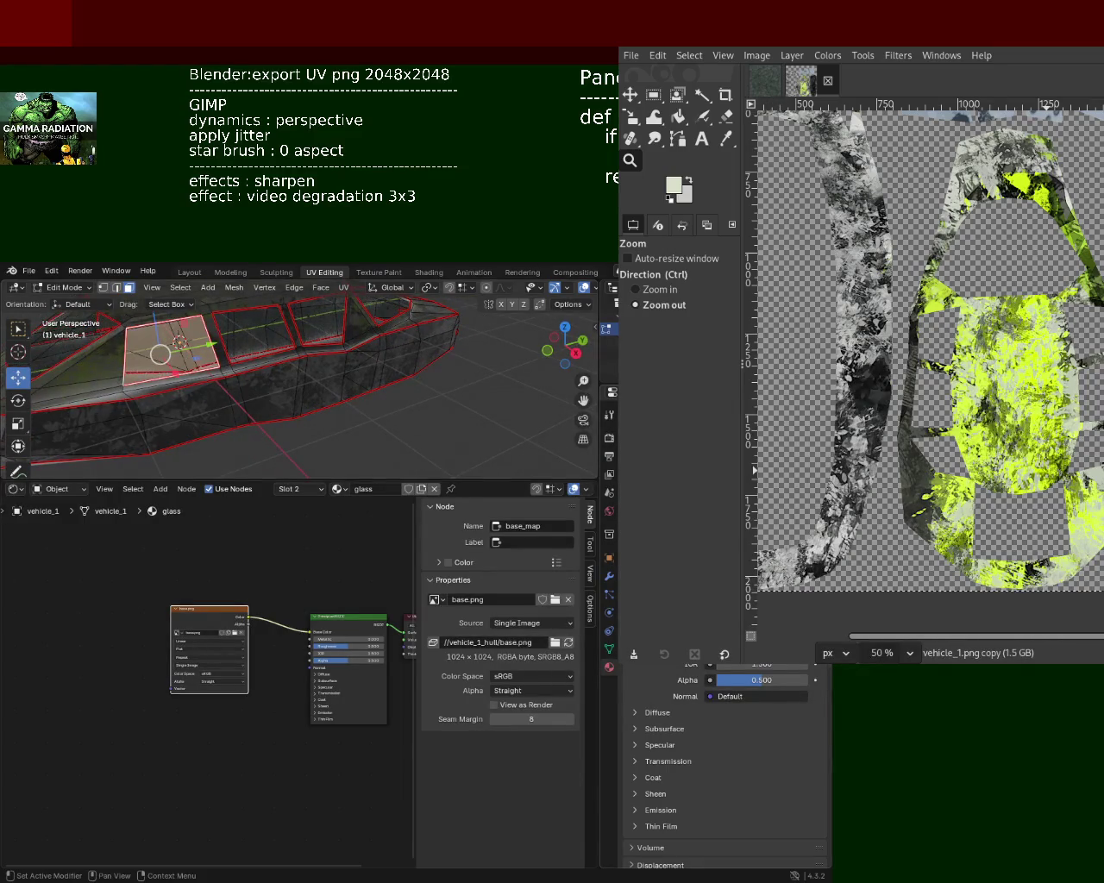
mouse_move(159, 355)
middle_down()
mouse_move(436, 423)
mouse_move(413, 418)
middle_up()
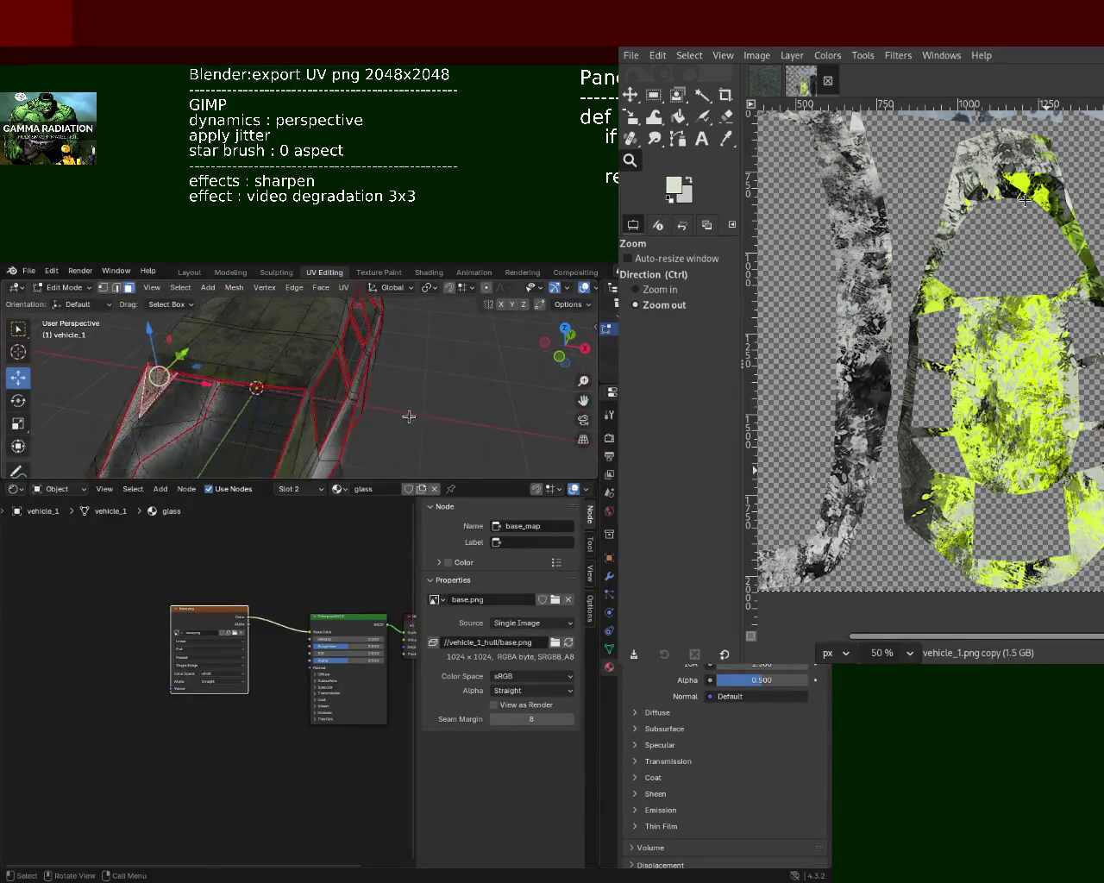
key(ctrl+s)
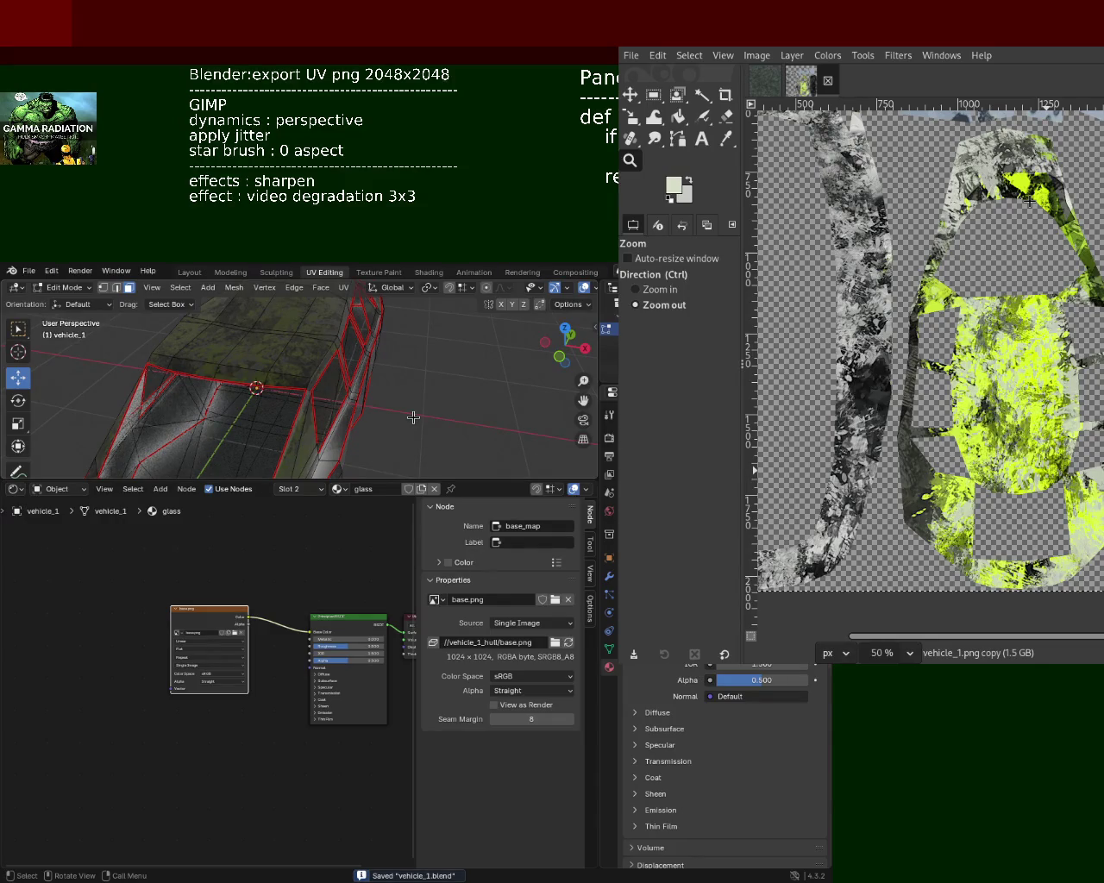
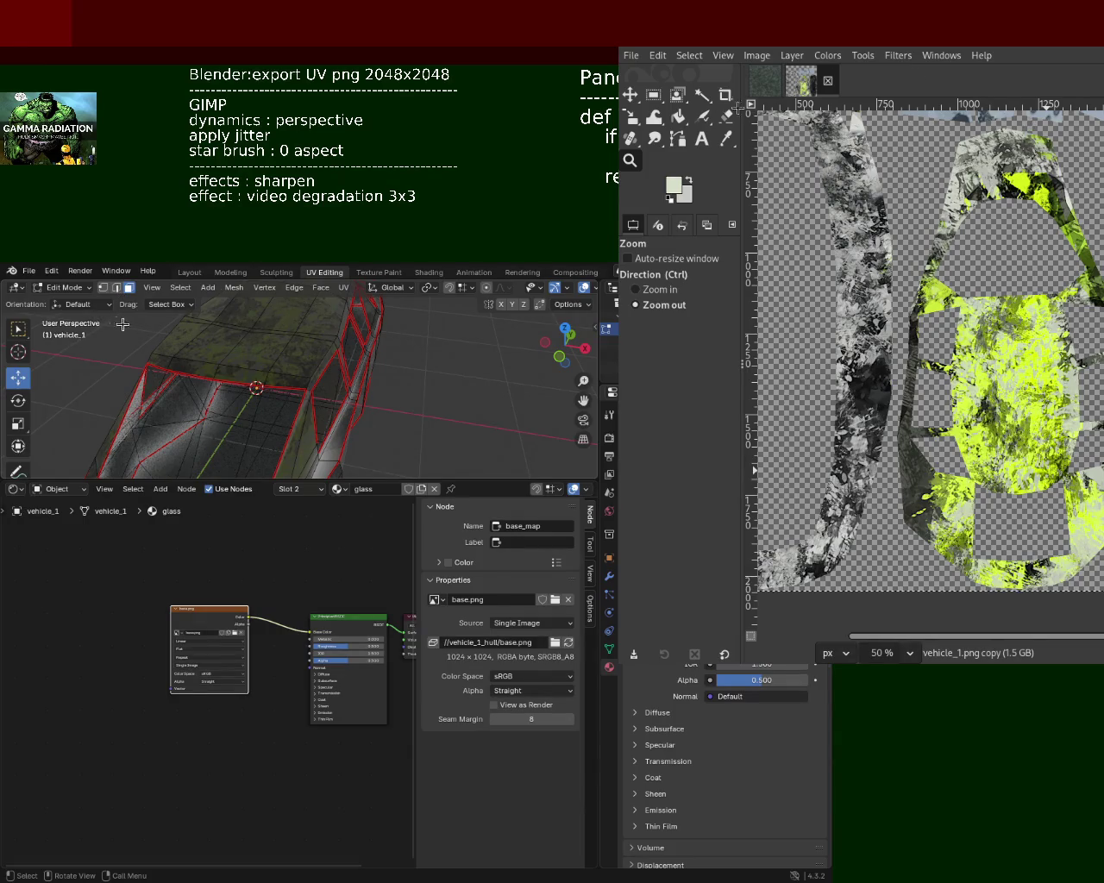
Browse the file export formats, return vehicle_1 to Object Mode, and close the game preview
click(35, 275)
mouse_move(51, 468)
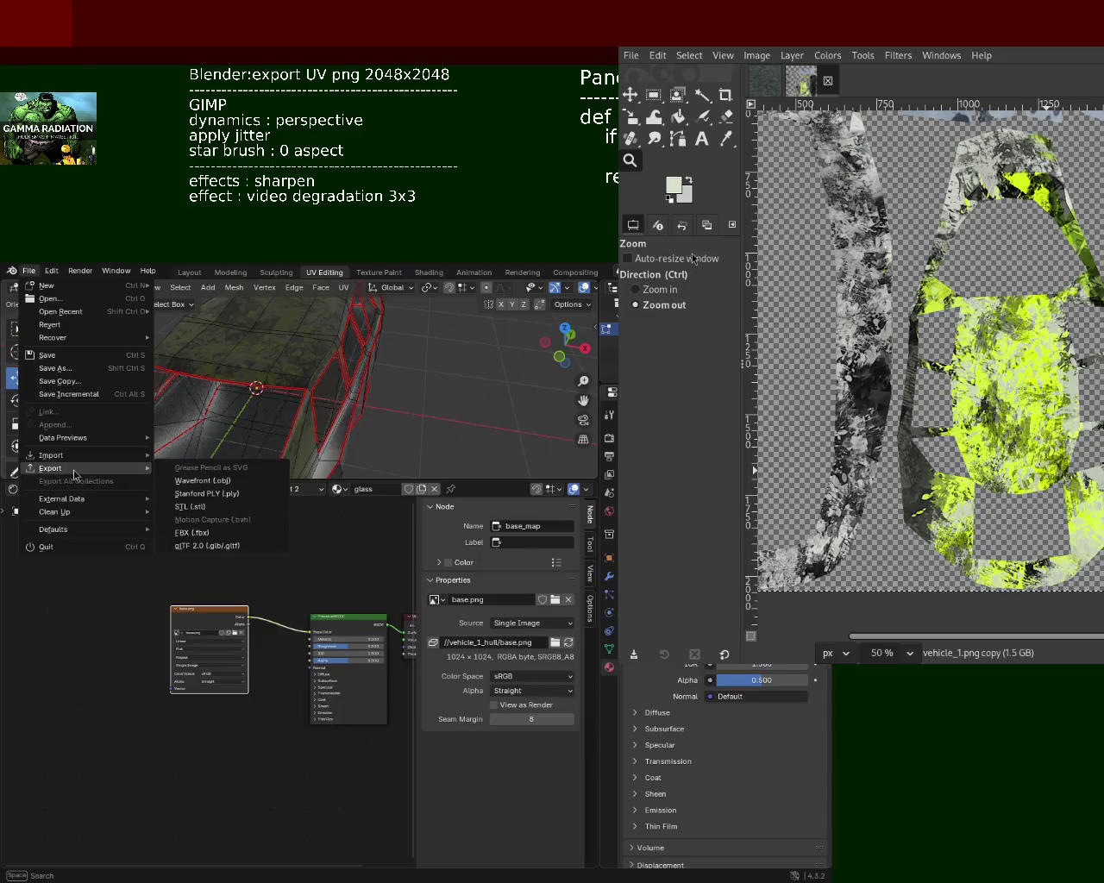
click(29, 270)
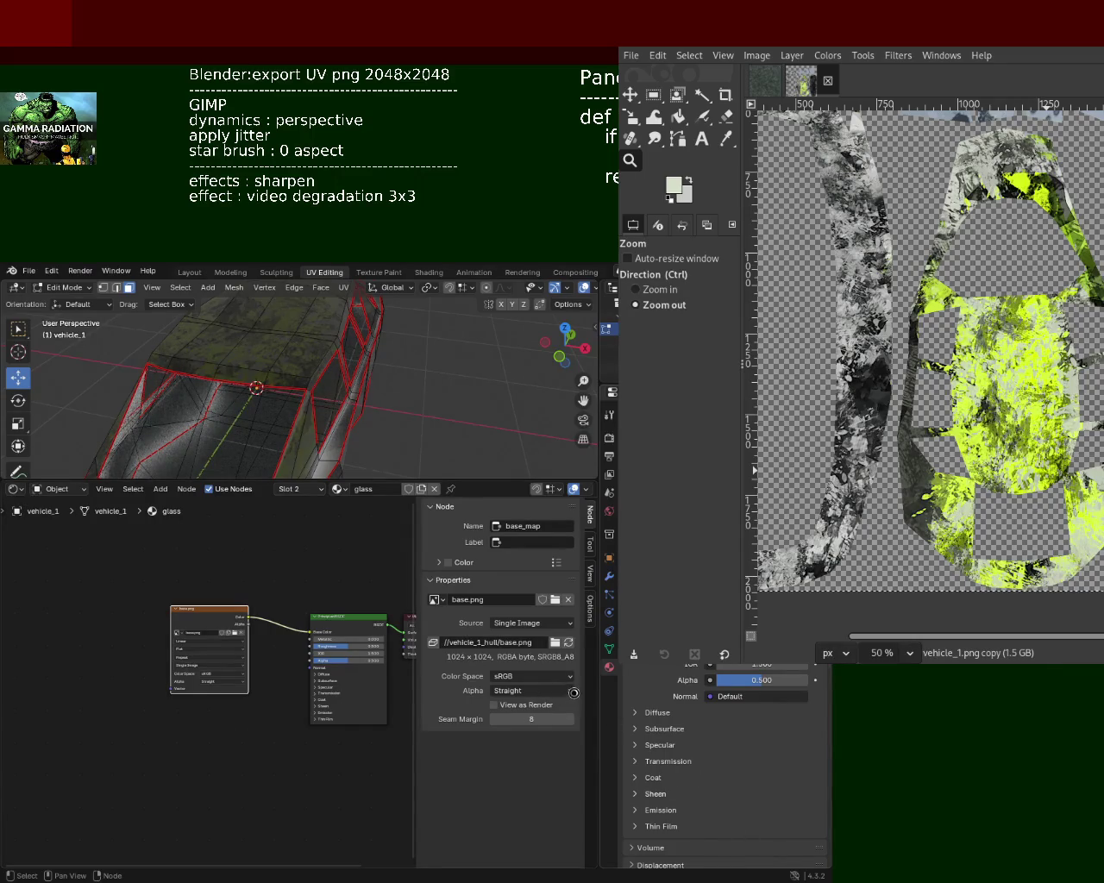
key(Tab)
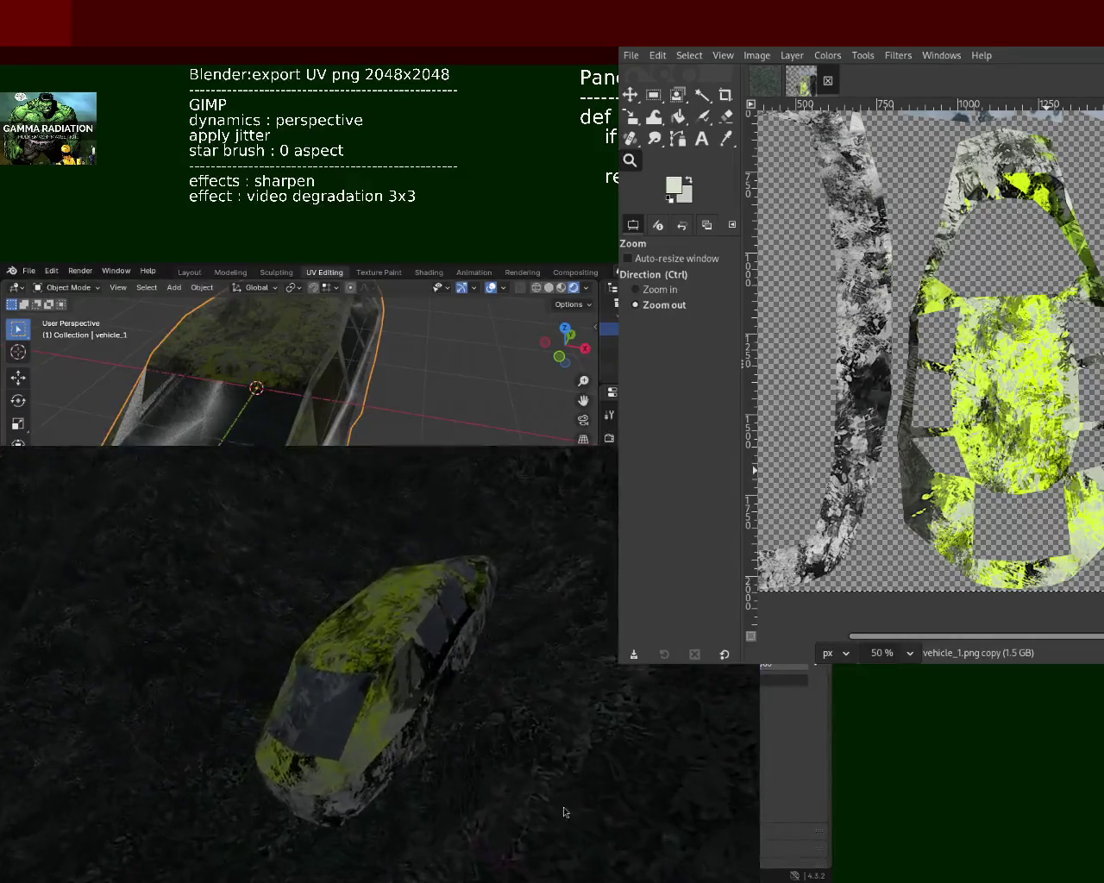
key(Escape)
Relaunch the game preview with the updated texture and enlarge its window
key(p)
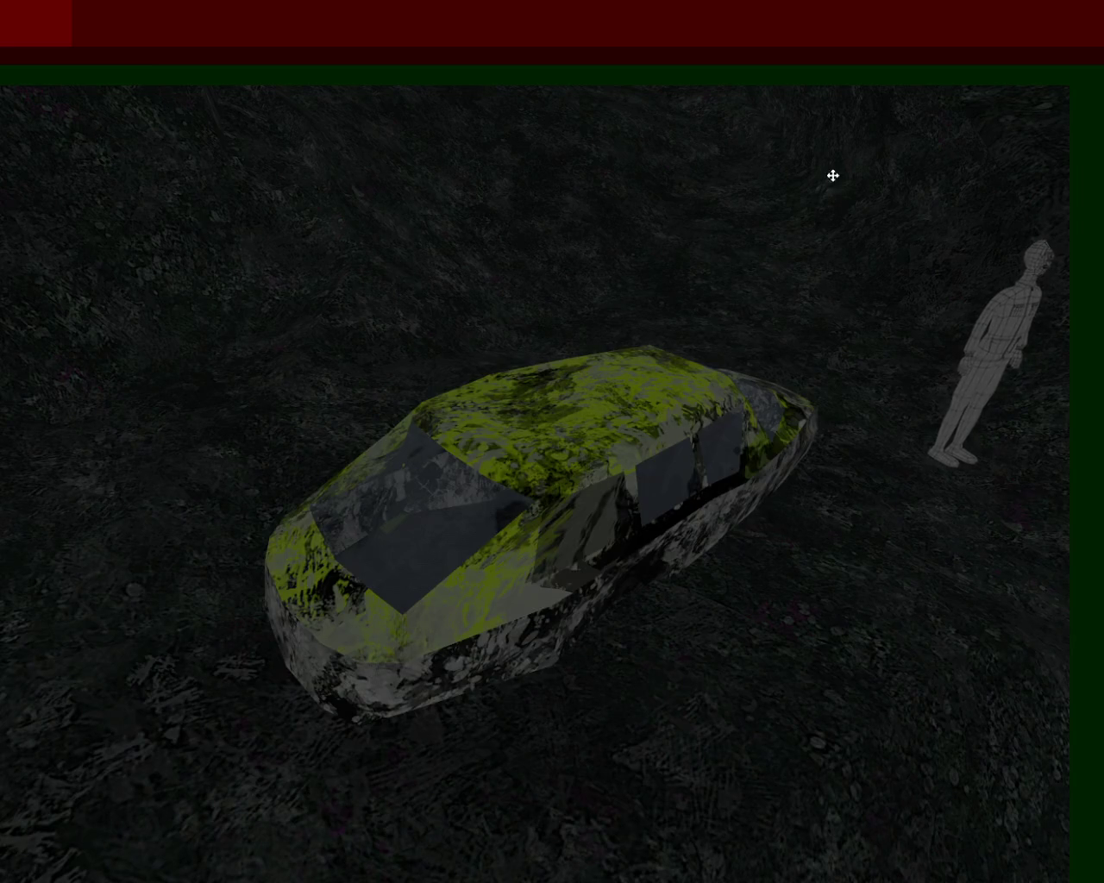
drag(834, 160, 850, 147)
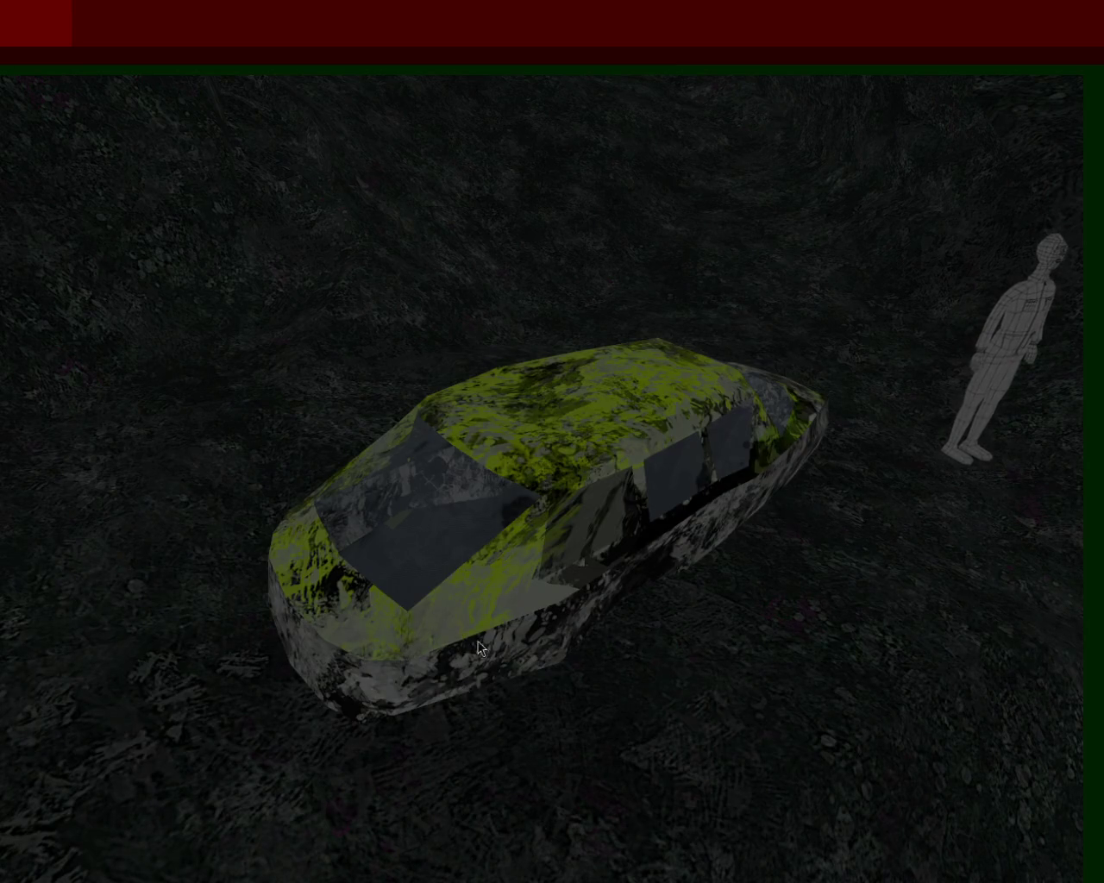
Move the camera around the repainted car, then close the game to return to the texture
drag(470, 649, 523, 597)
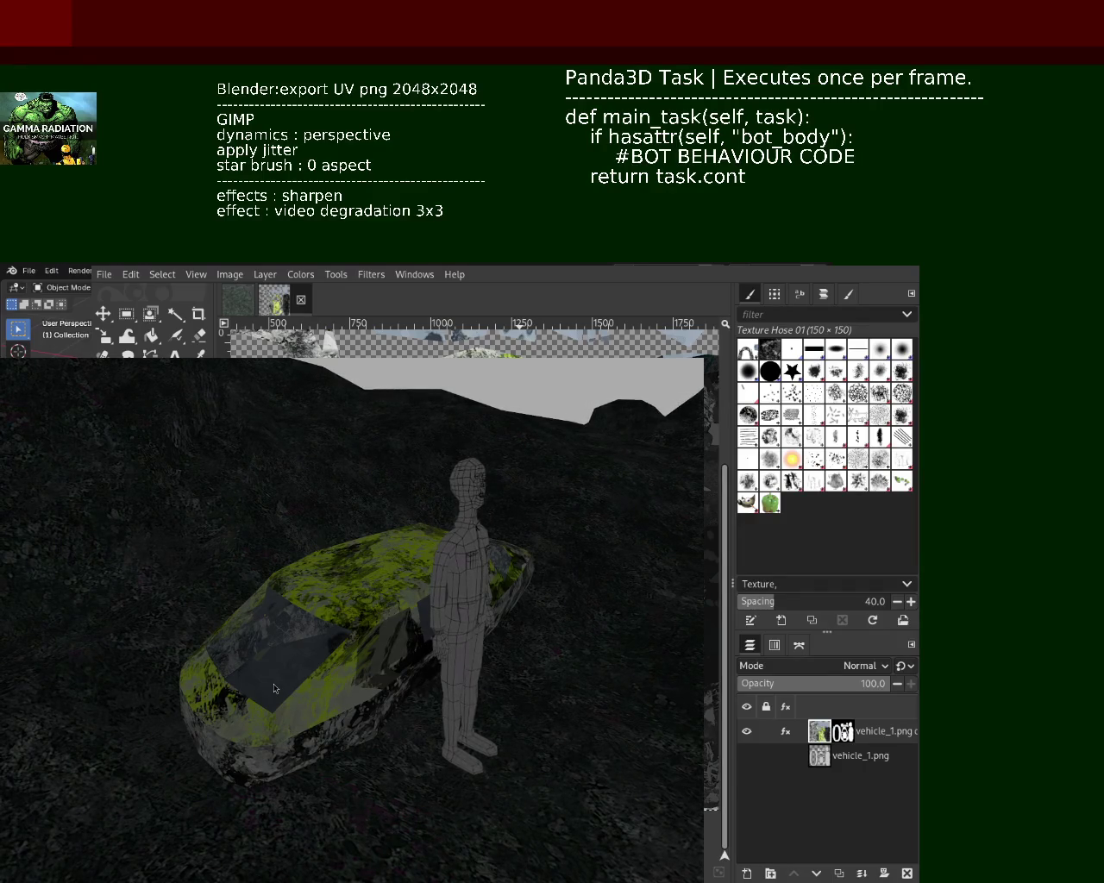
key(Escape)
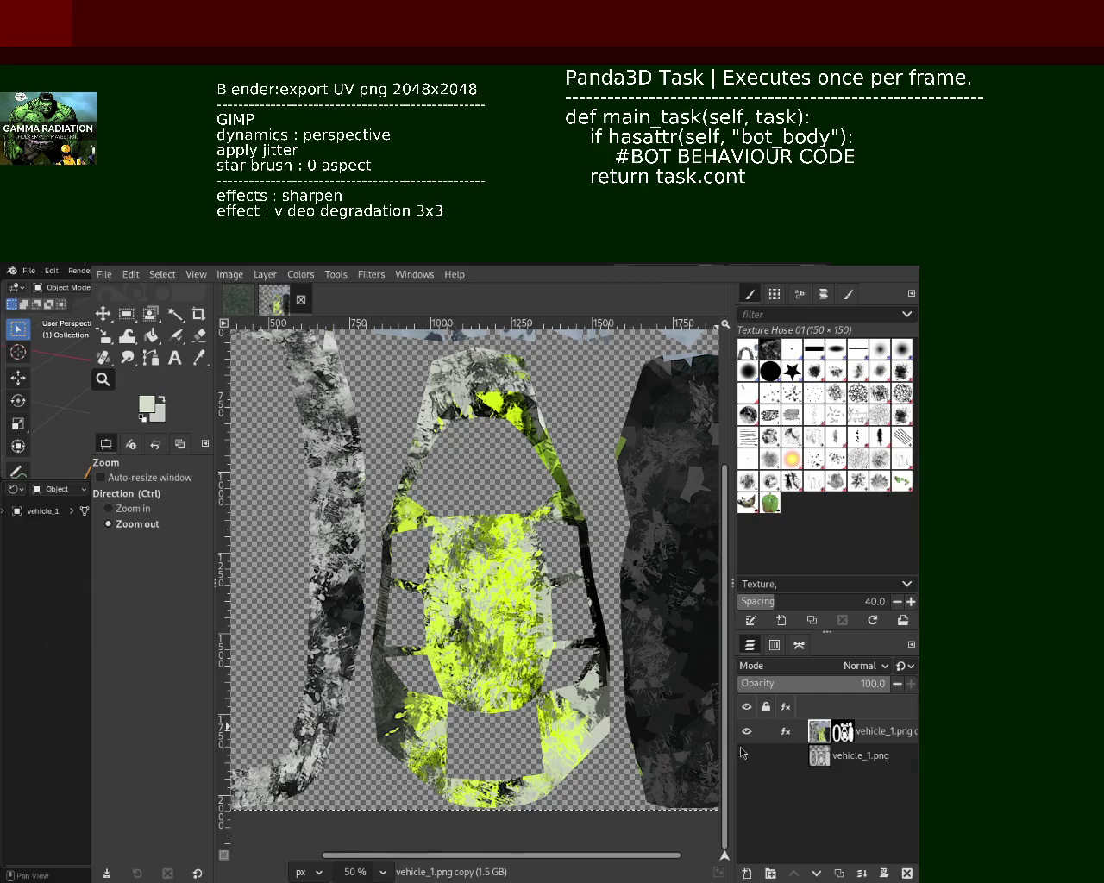
Hide the layer's Sharpen and Video Degradation effects
click(791, 733)
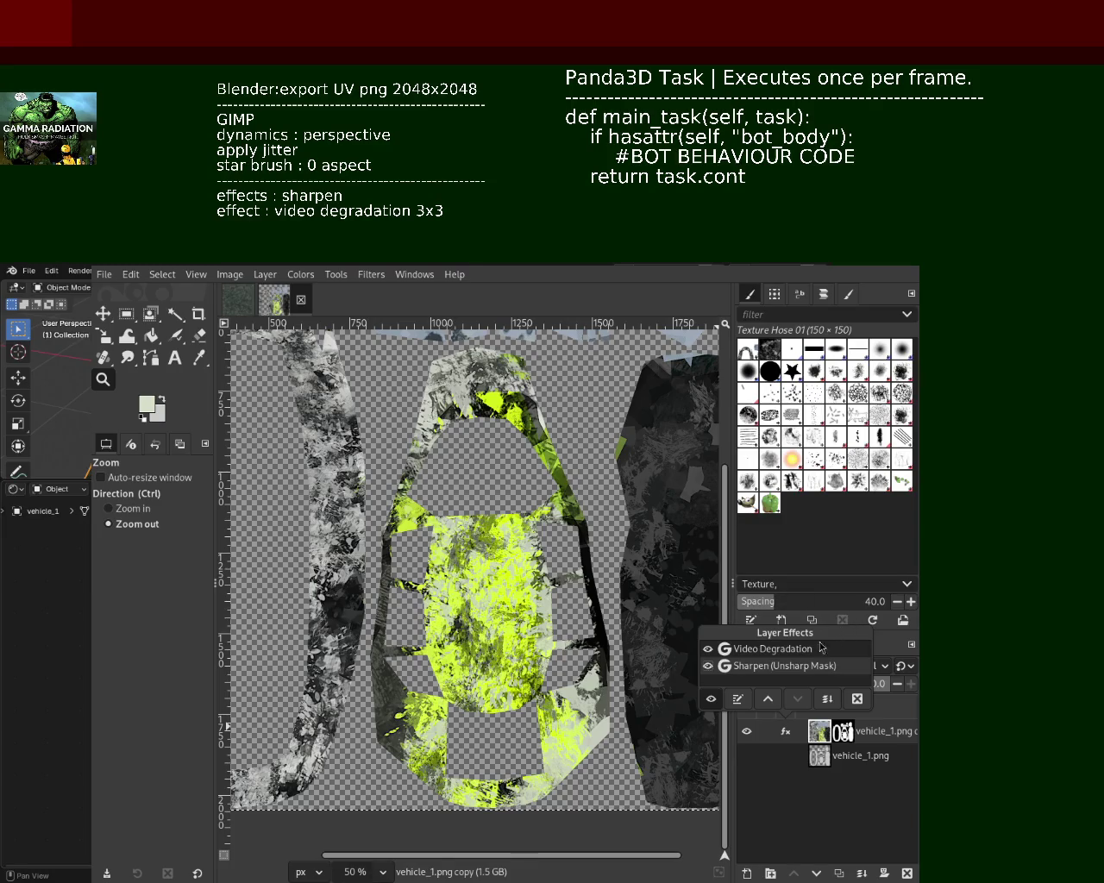
click(707, 666)
click(708, 648)
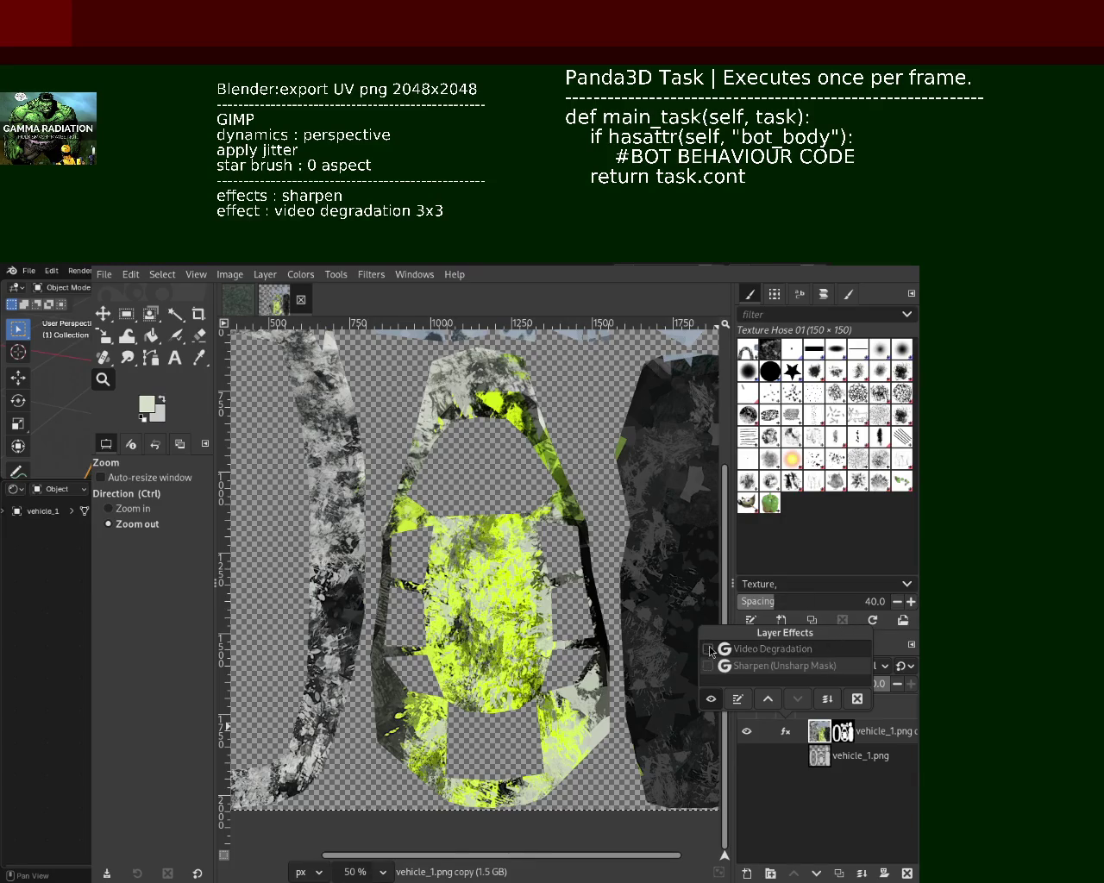
click(708, 650)
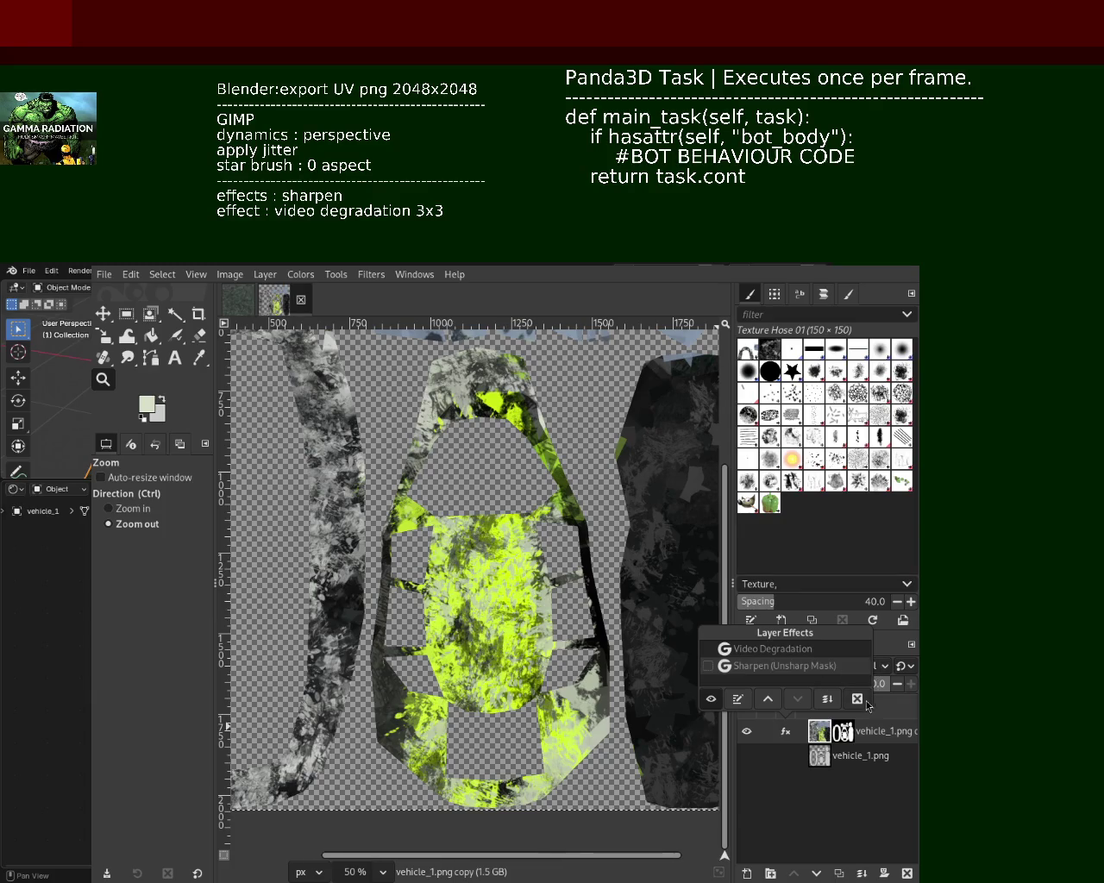
click(820, 833)
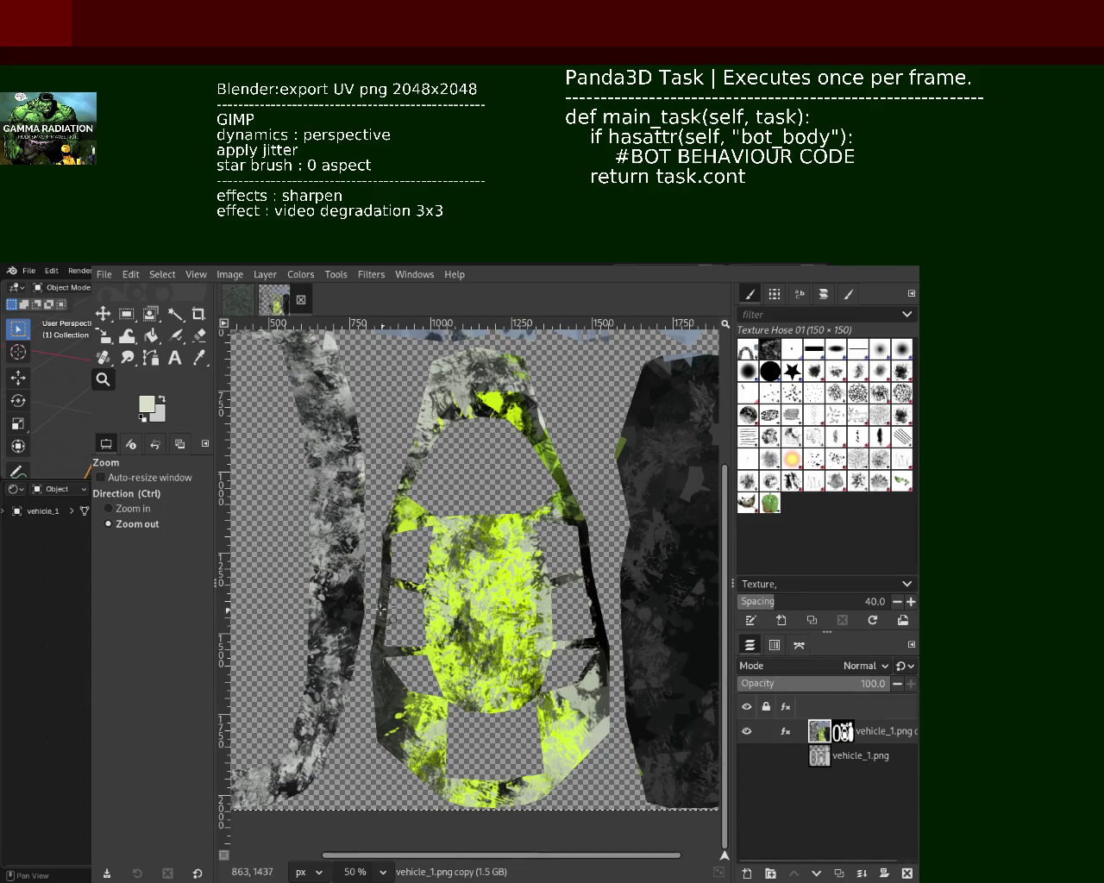
Zoom the texture view and select the Airbrush with Texture Hose 01 at size 150
key(ctrl)
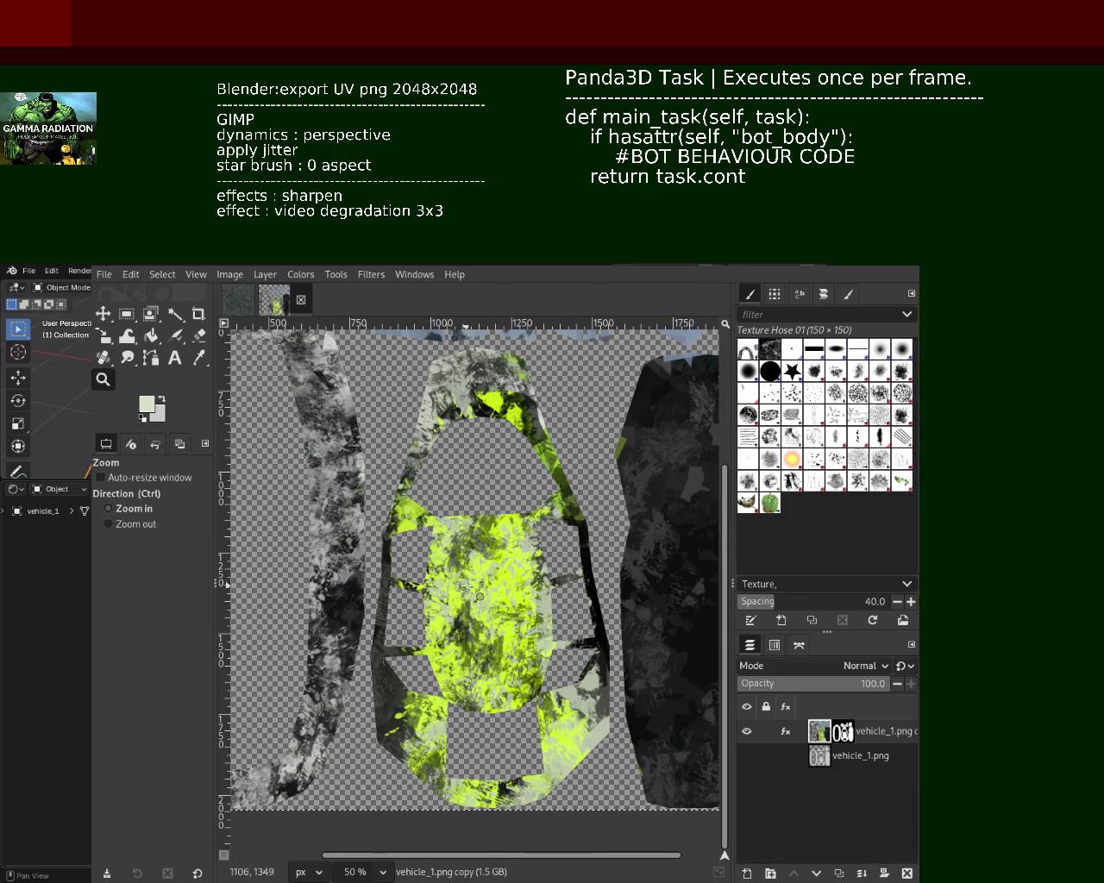
ctrl+scroll(463, 586, up, 1)
ctrl+scroll(463, 587, up, 1)
ctrl+scroll(491, 552, down, 1)
ctrl+scroll(515, 509, down, 2)
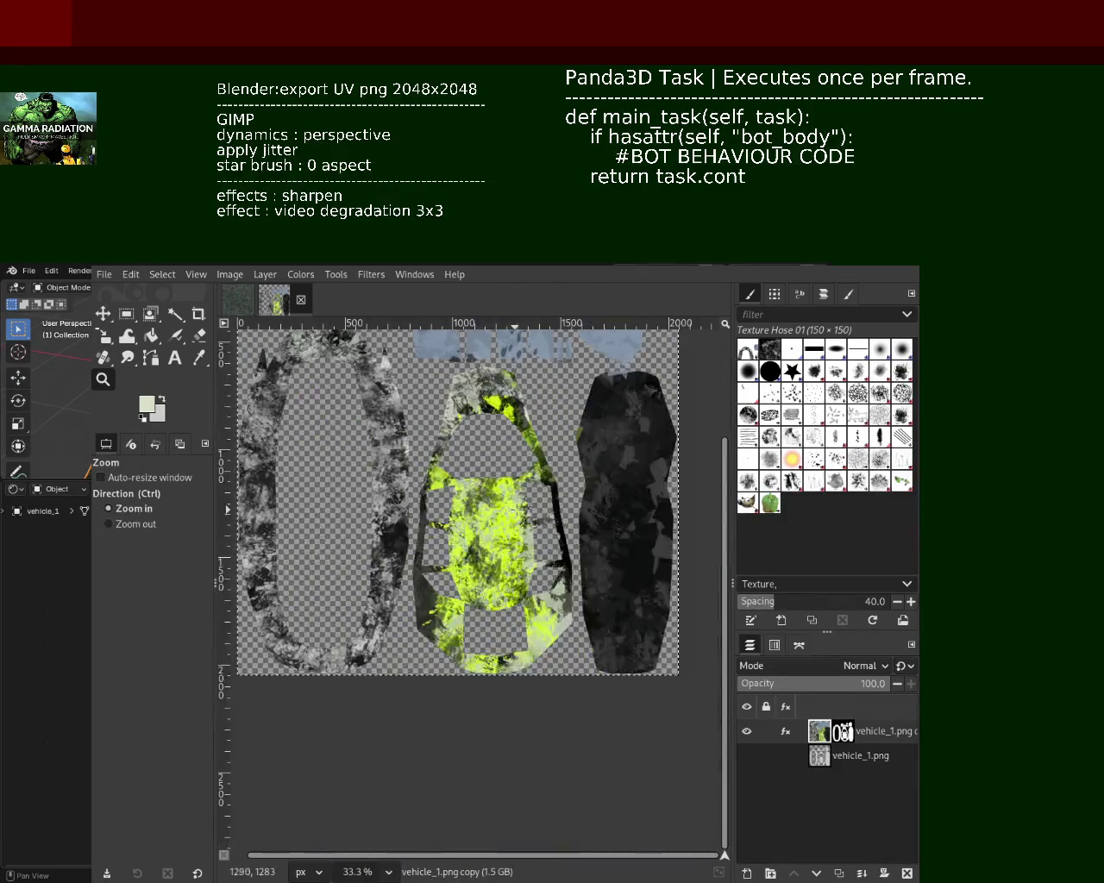
ctrl+scroll(521, 508, up, 1)
ctrl+scroll(509, 506, up, 1)
ctrl+scroll(501, 502, down, 1)
ctrl+scroll(492, 501, up, 1)
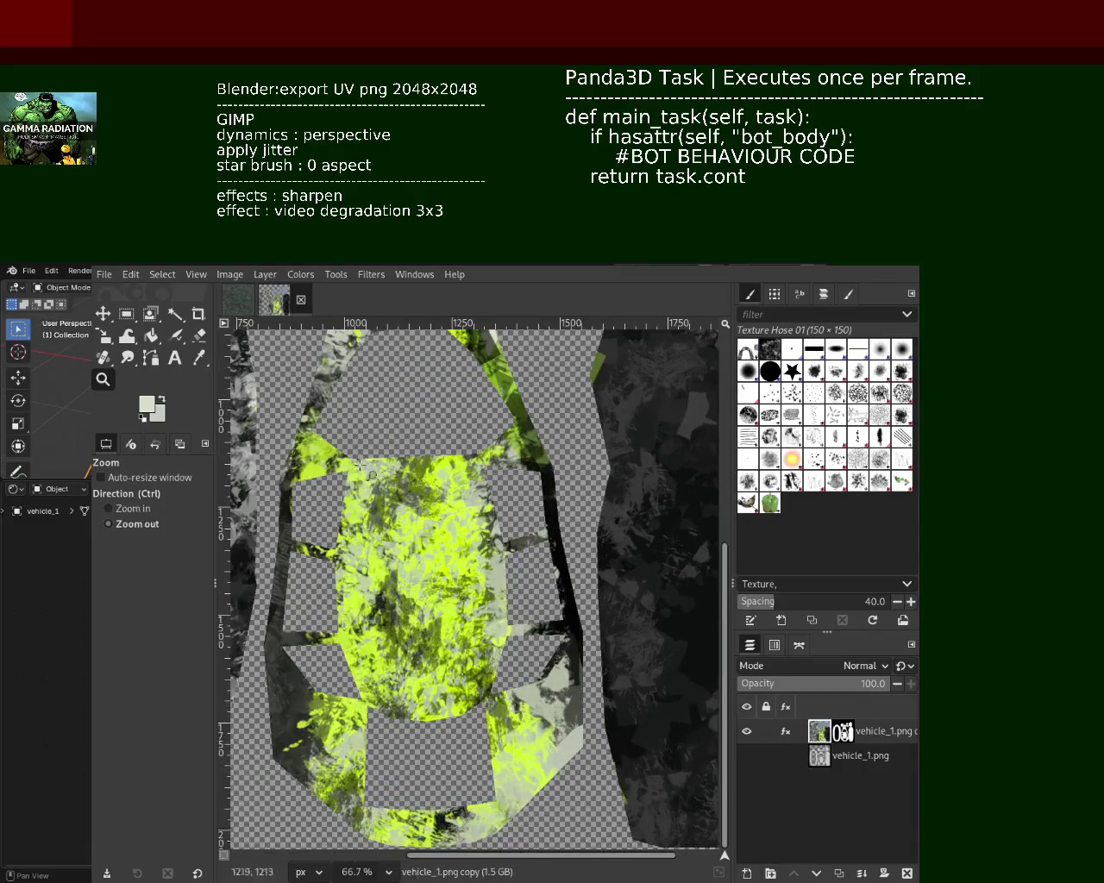
click(169, 341)
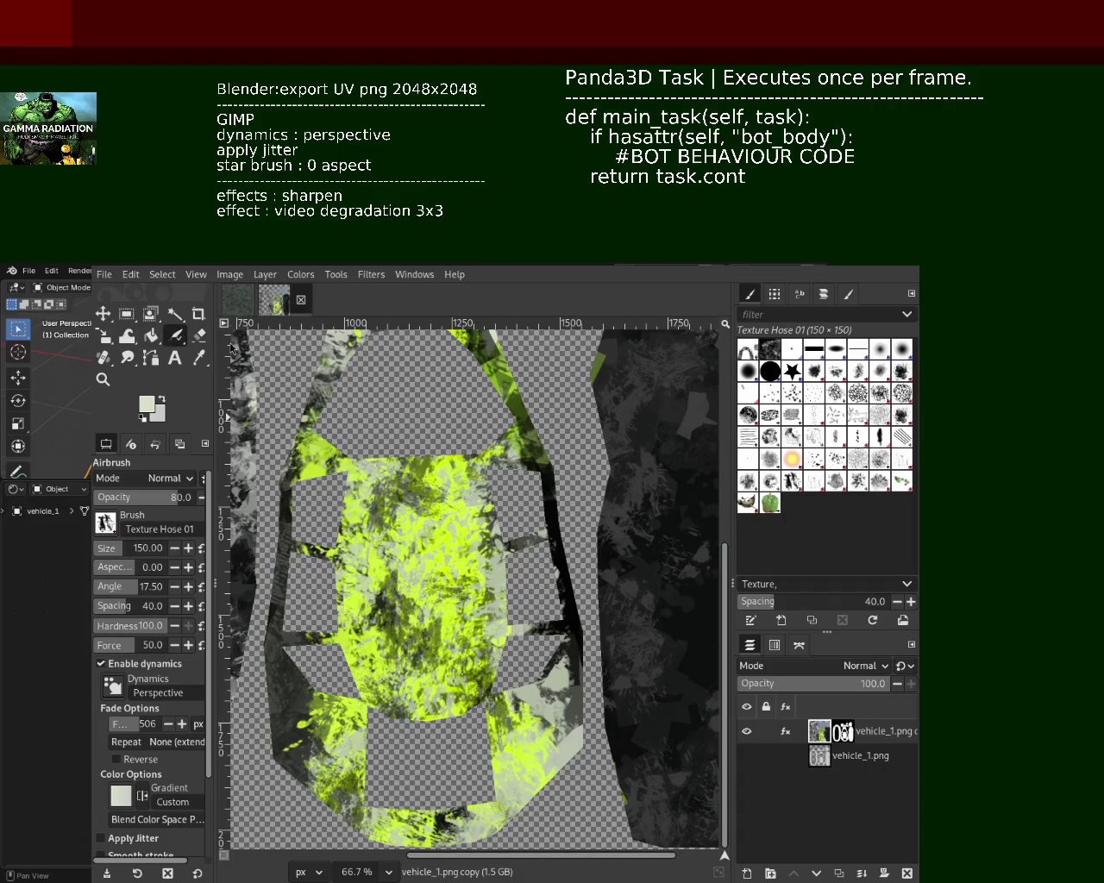
Use the Paintbrush with the 2. Star brush, dynamics off, zoomed to 100% on the body centre
key(p)
click(792, 370)
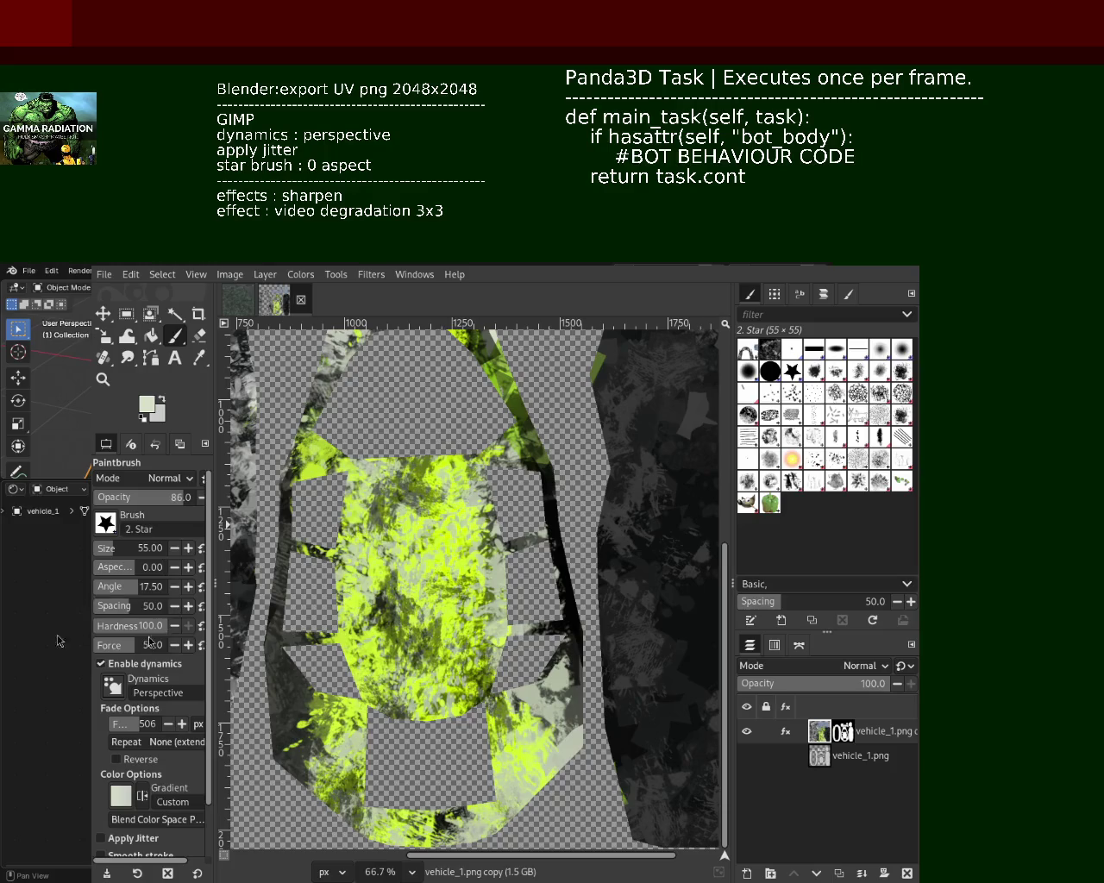
click(143, 663)
click(103, 378)
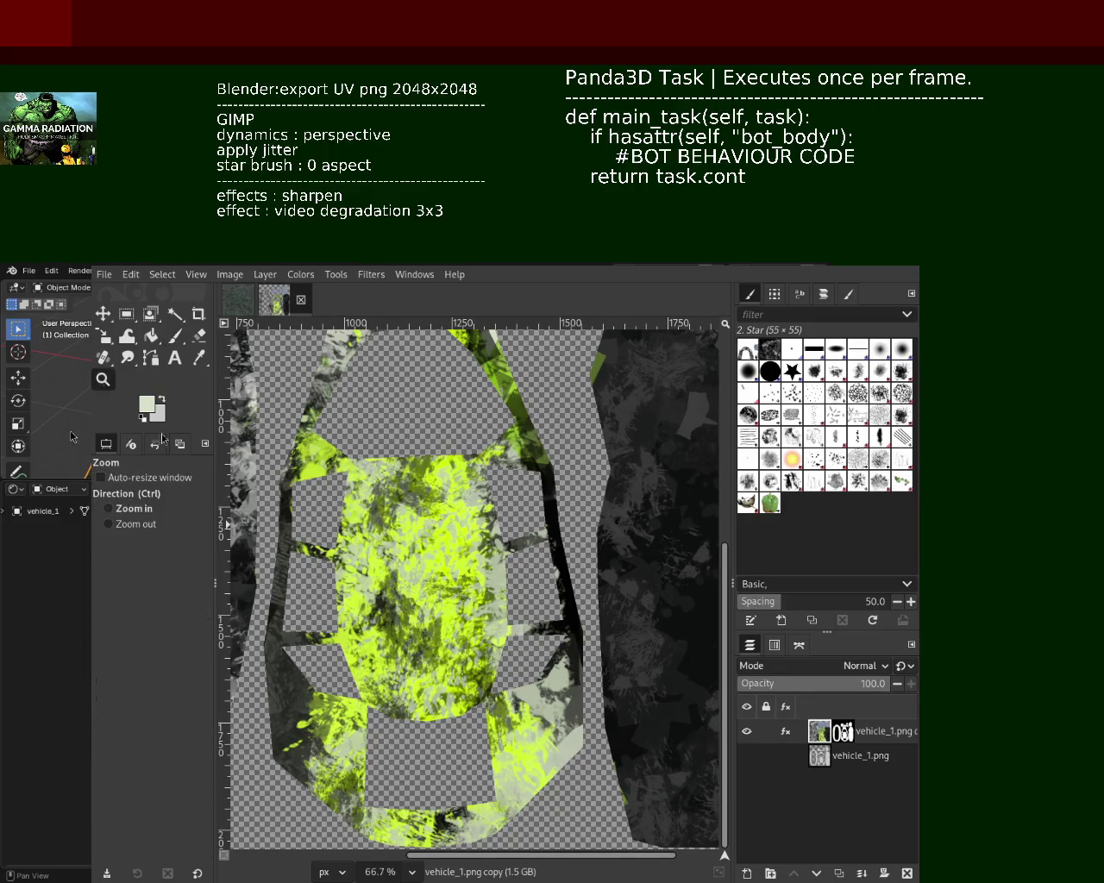
click(470, 553)
click(470, 553)
ctrl+click(470, 553)
click(486, 555)
click(175, 335)
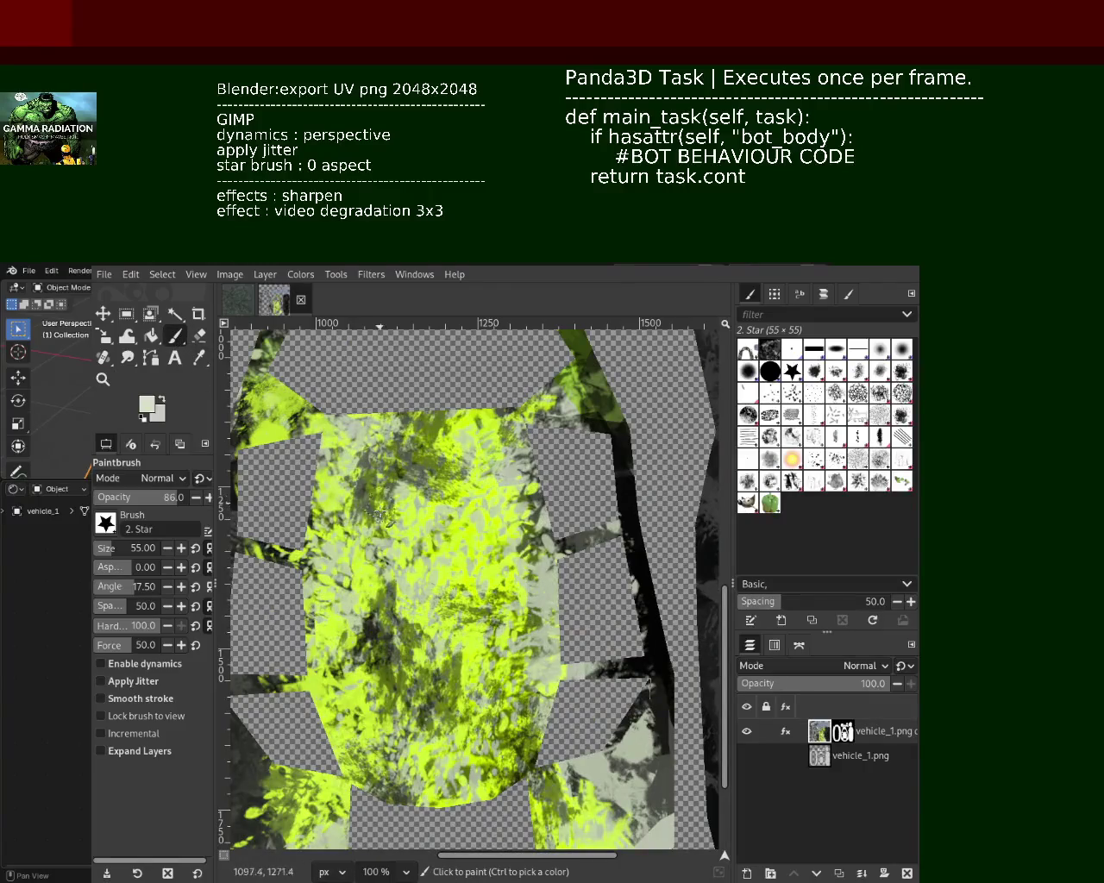
Re-enable the layer's Sharpen and Video Degradation effects
click(785, 733)
click(708, 666)
click(708, 649)
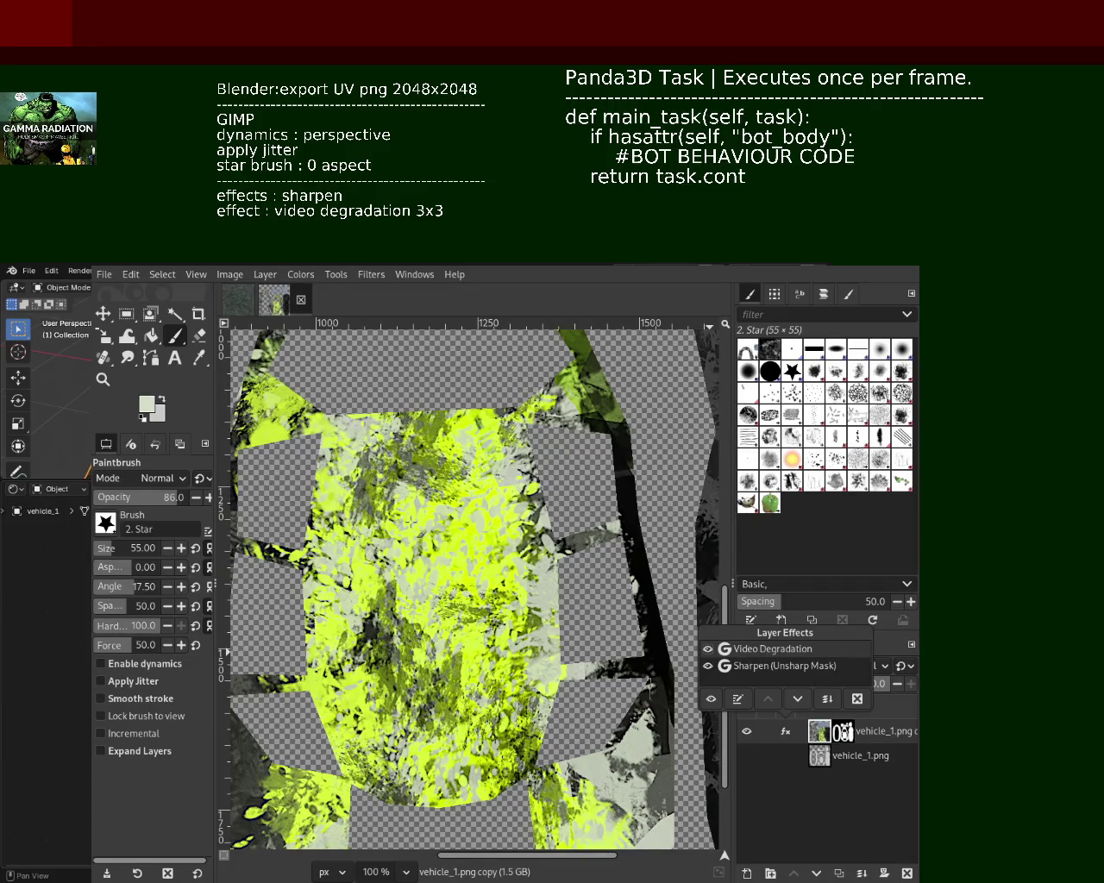
click(431, 522)
Undo a trial grey band, then set spacing 1.0, yellow colour and opacity 42
drag(474, 514, 481, 618)
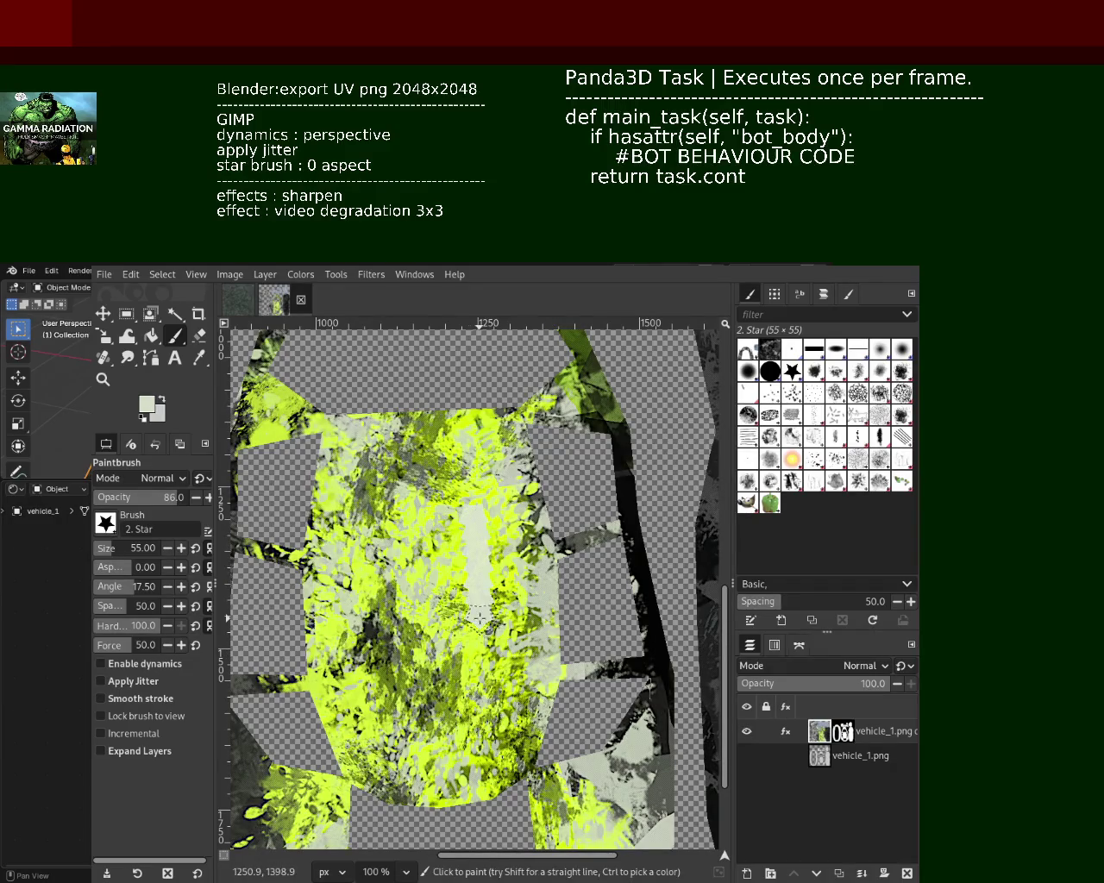
key(ctrl+z)
click(96, 603)
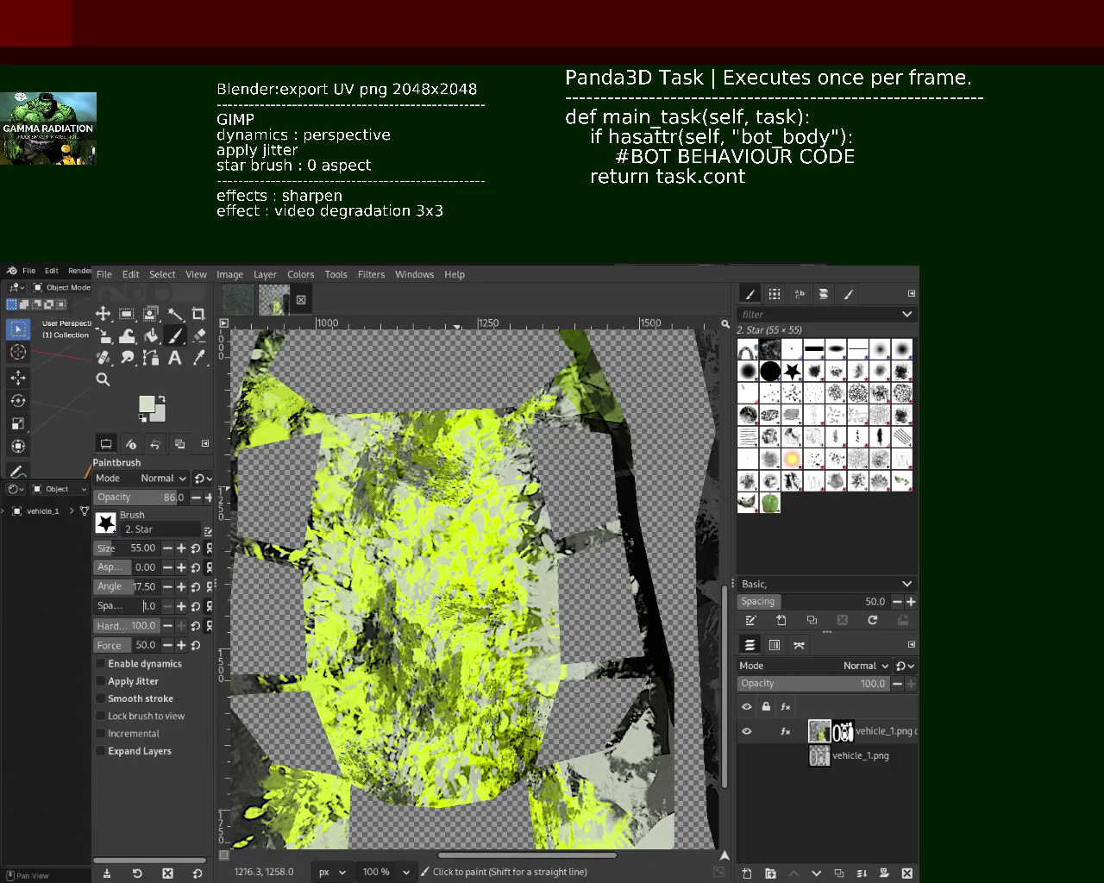
ctrl+click(460, 496)
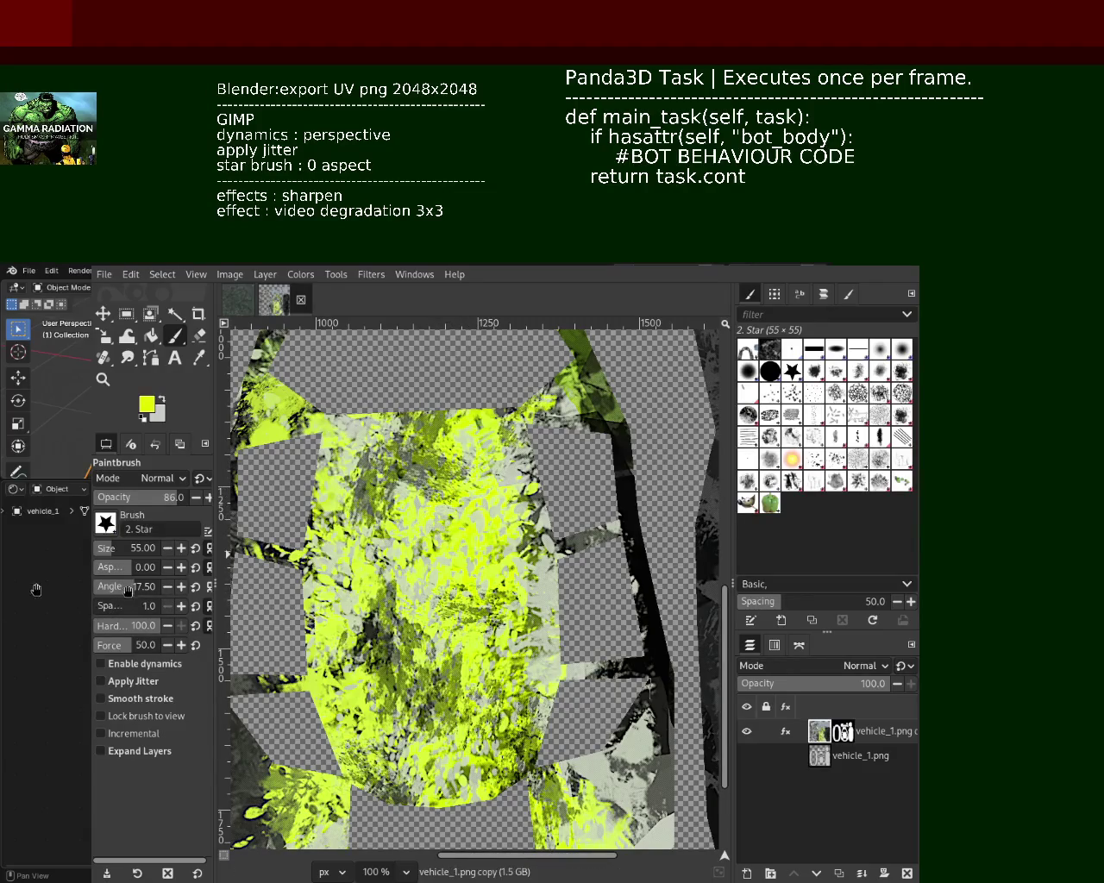
drag(177, 512, 136, 507)
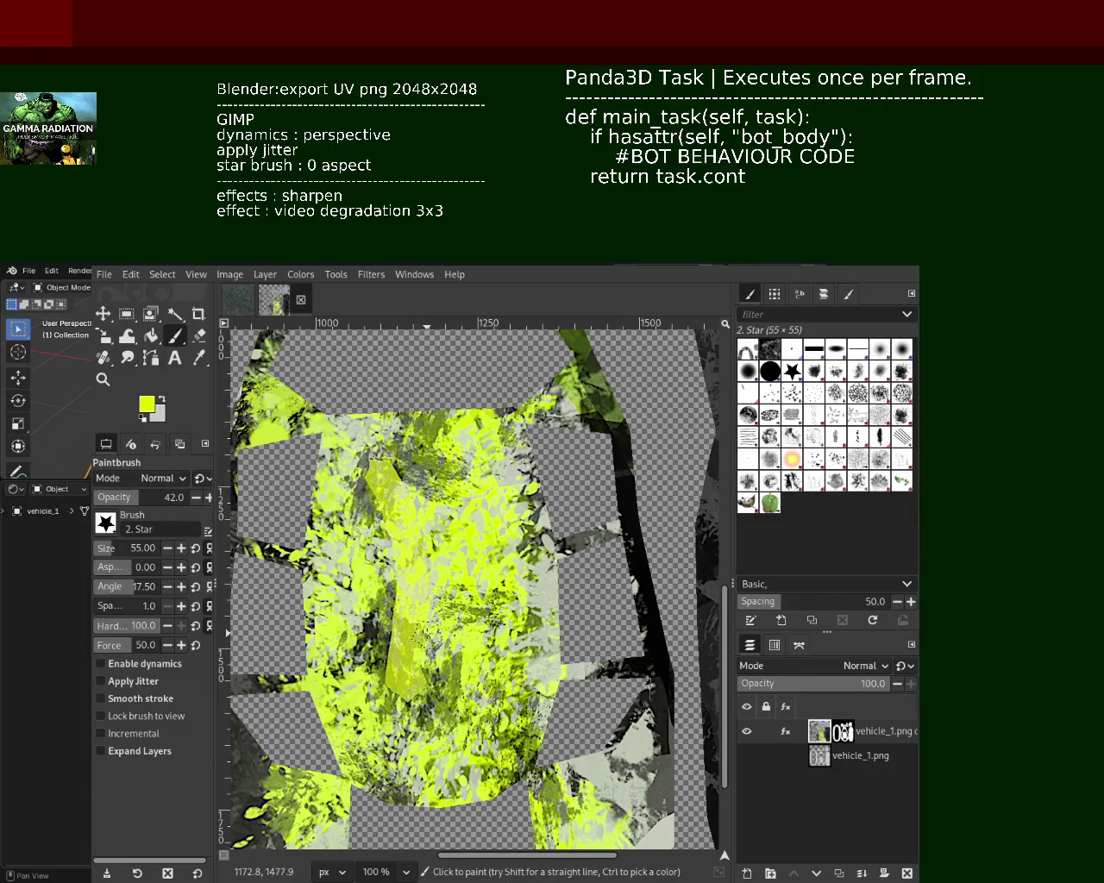
Paint yellow strokes over the body centre and a pale green stroke right of centre
drag(444, 640, 459, 732)
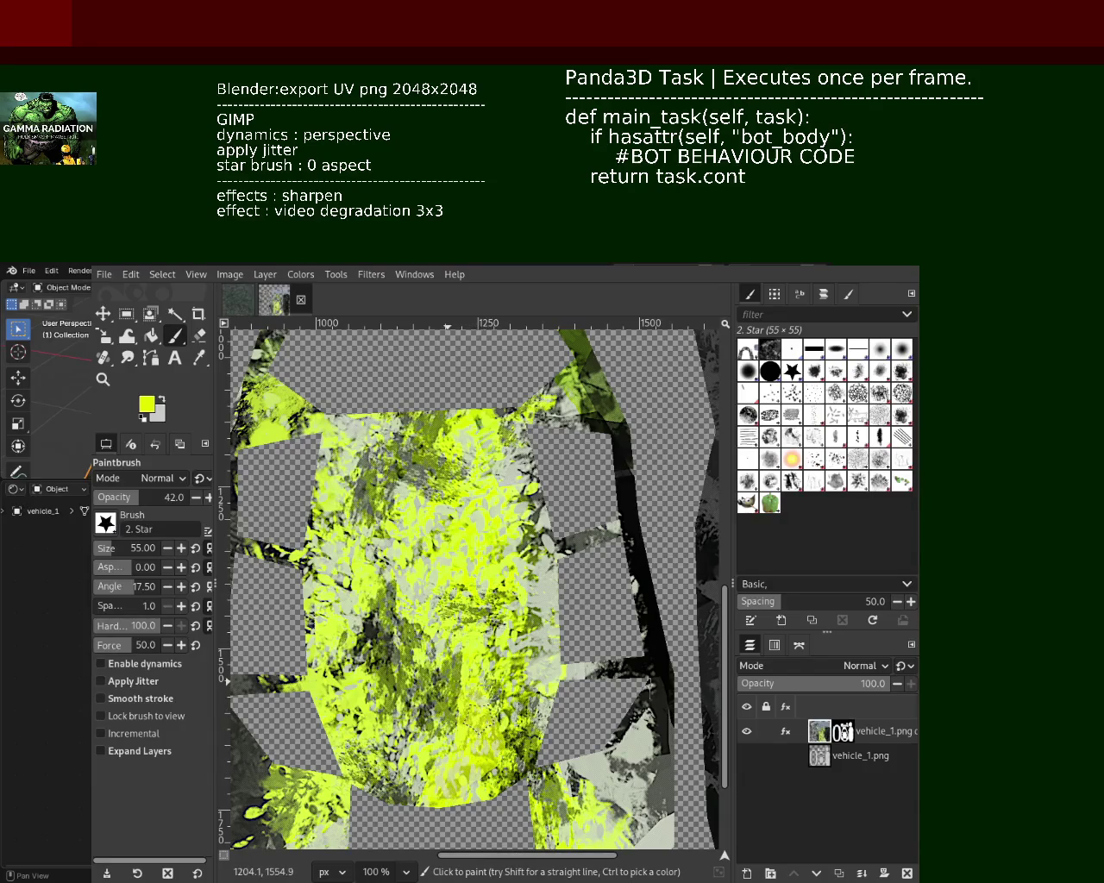
mouse_move(470, 661)
mouse_down()
mouse_move(430, 748)
mouse_move(474, 733)
mouse_move(476, 797)
mouse_up()
shift+click(509, 759)
ctrl+click(543, 588)
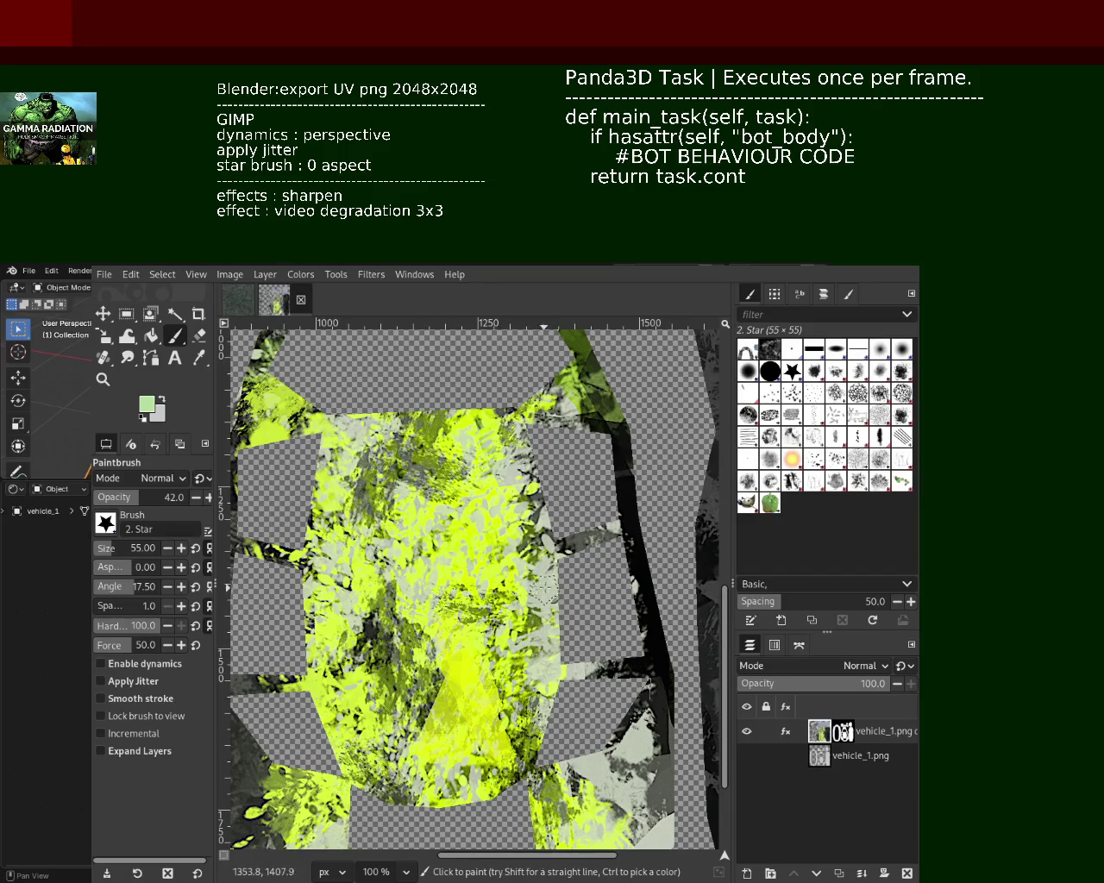
mouse_move(539, 595)
mouse_down()
mouse_move(528, 733)
mouse_move(541, 728)
mouse_up()
Repaint the dark side band black and add a green patch near its top
ctrl+click(667, 679)
mouse_move(630, 446)
mouse_down()
mouse_move(662, 677)
mouse_move(648, 528)
mouse_up()
ctrl+click(672, 671)
ctrl+click(671, 679)
mouse_move(666, 676)
mouse_down()
mouse_move(648, 672)
mouse_move(643, 509)
mouse_move(624, 431)
mouse_move(582, 390)
mouse_move(518, 435)
mouse_up()
ctrl+click(669, 667)
ctrl+click(612, 413)
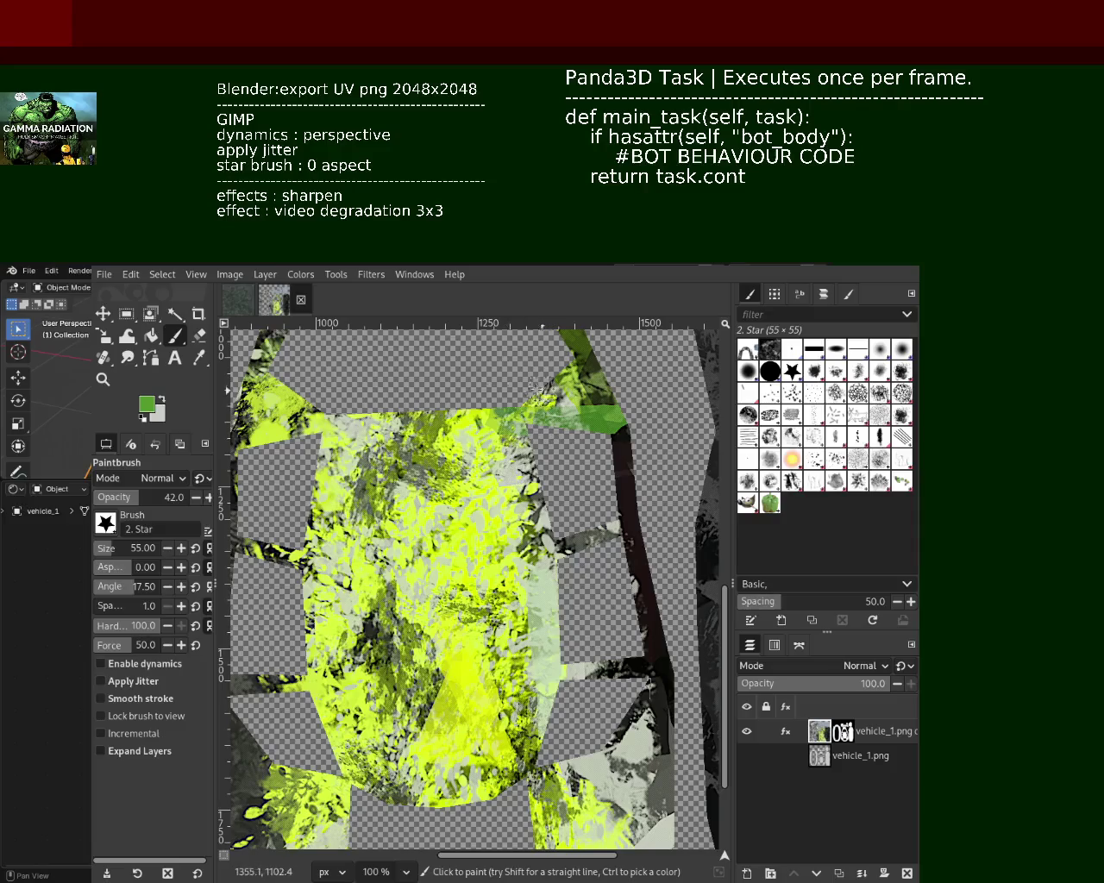
Open the layer effect for editing, then resume painting with a light grey sampled colour
click(785, 732)
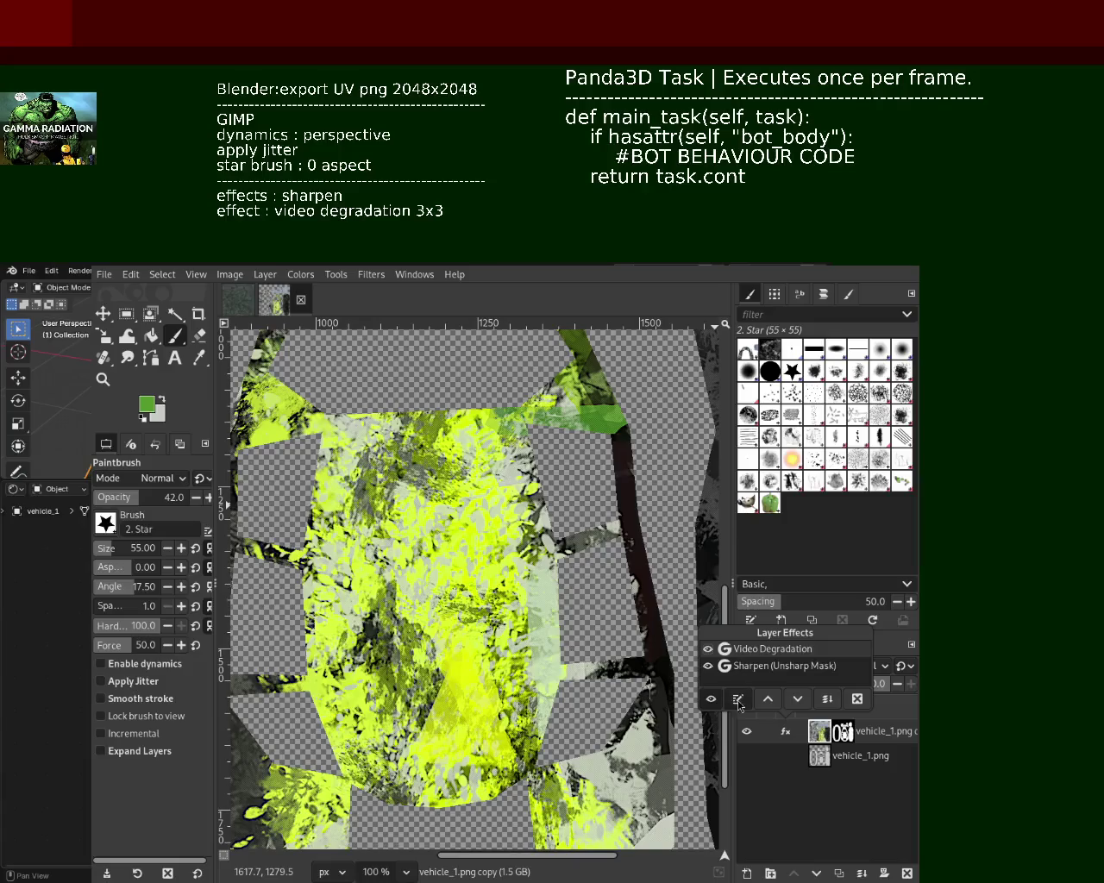
click(738, 699)
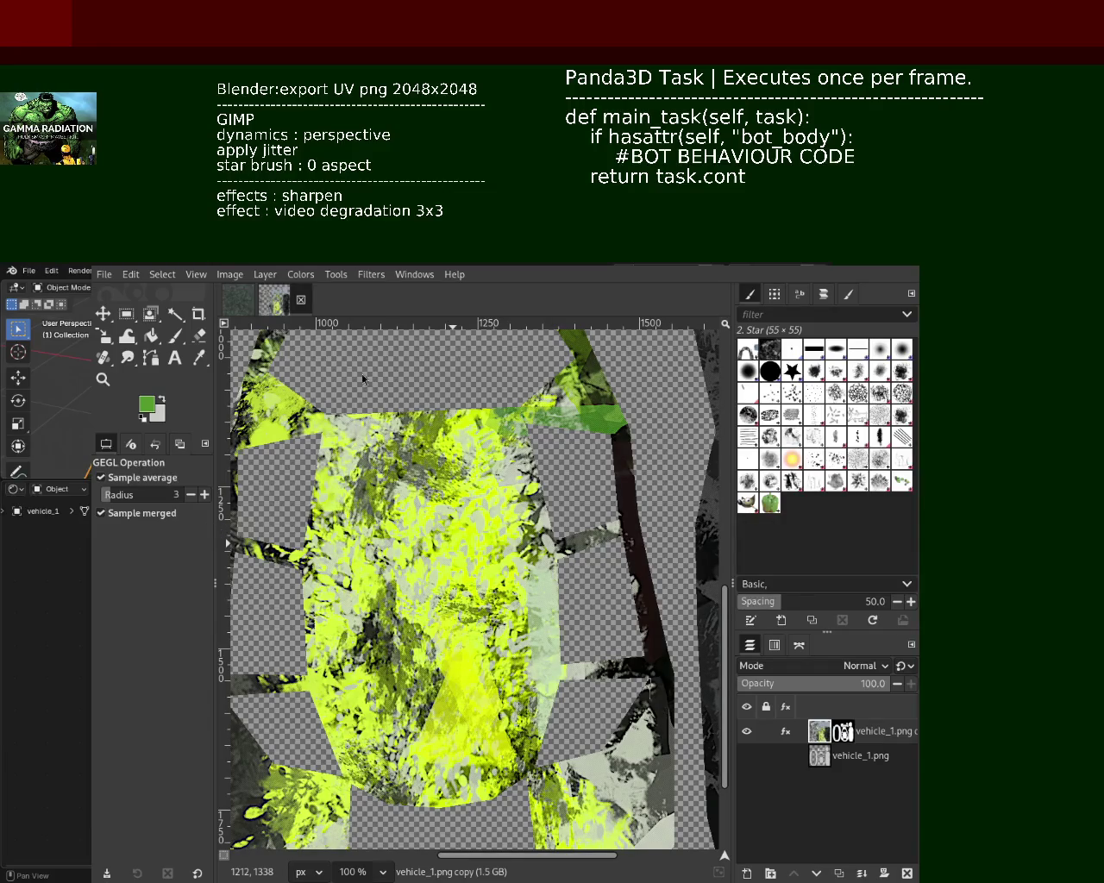
click(176, 336)
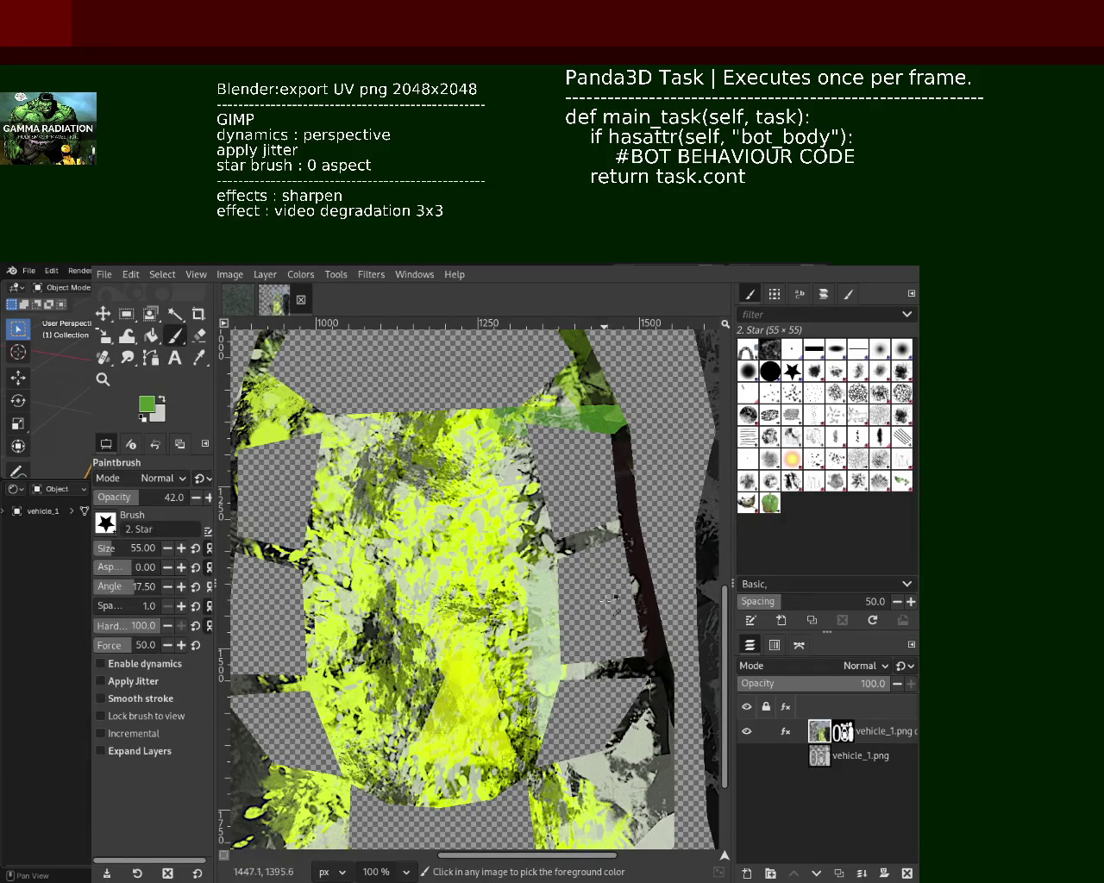
ctrl+click(420, 426)
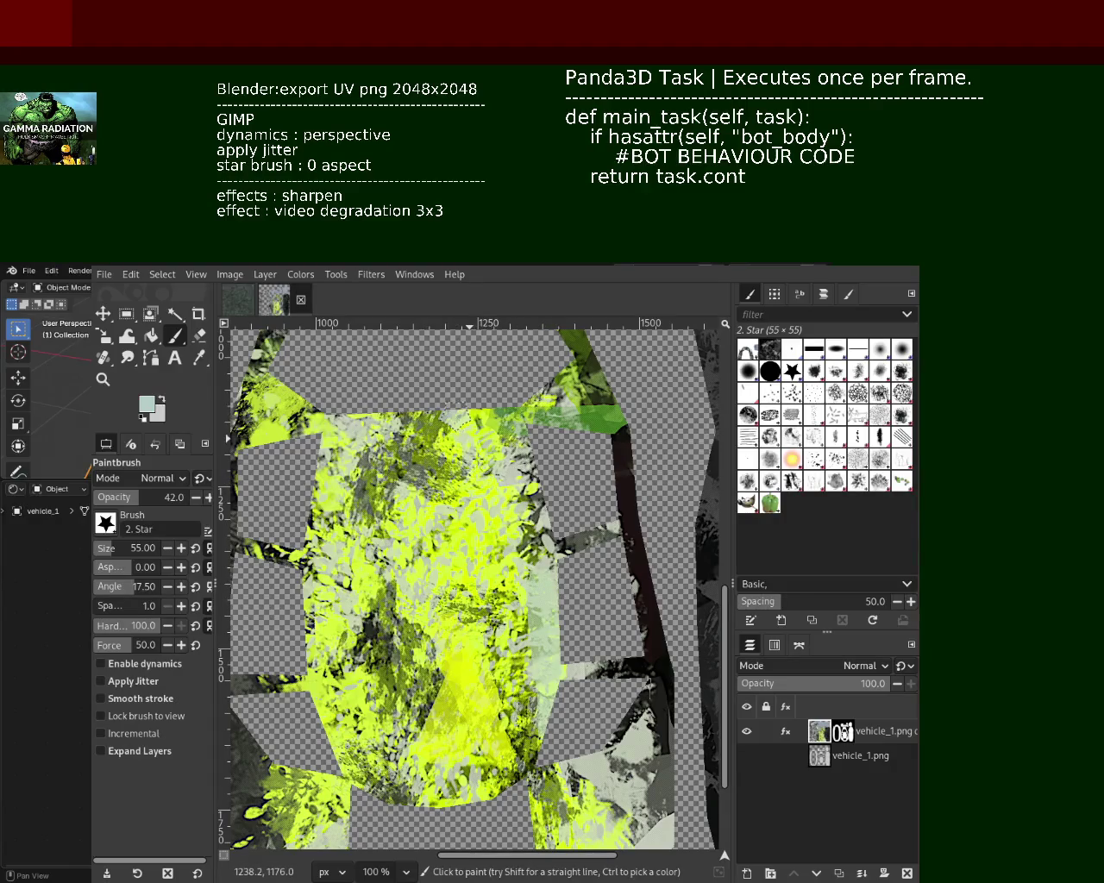
Zoom in on the body panels and paint near-black star strokes down the middle U's right leg
key(z)
ctrl+drag(474, 403, 484, 421)
click(477, 505)
click(477, 505)
click(473, 508)
click(473, 508)
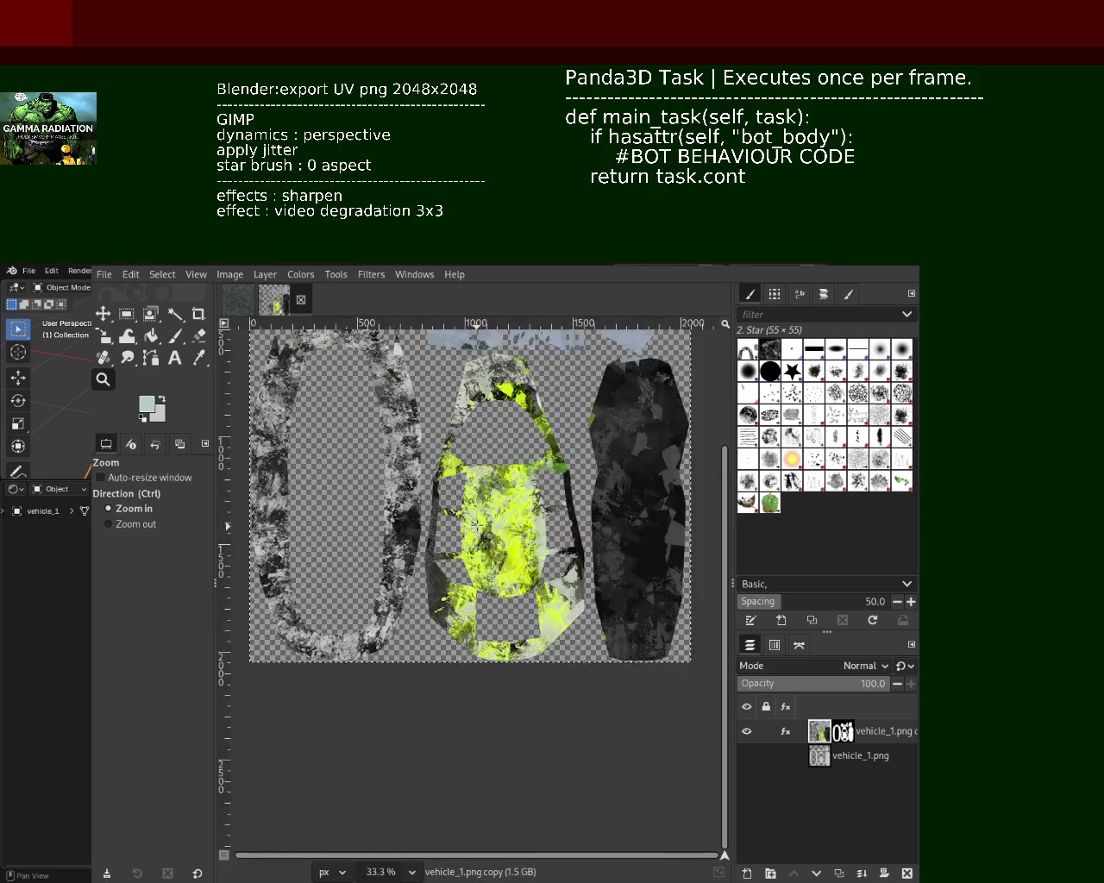
click(473, 508)
ctrl+click(472, 508)
click(464, 497)
click(463, 497)
key(p)
ctrl+click(479, 576)
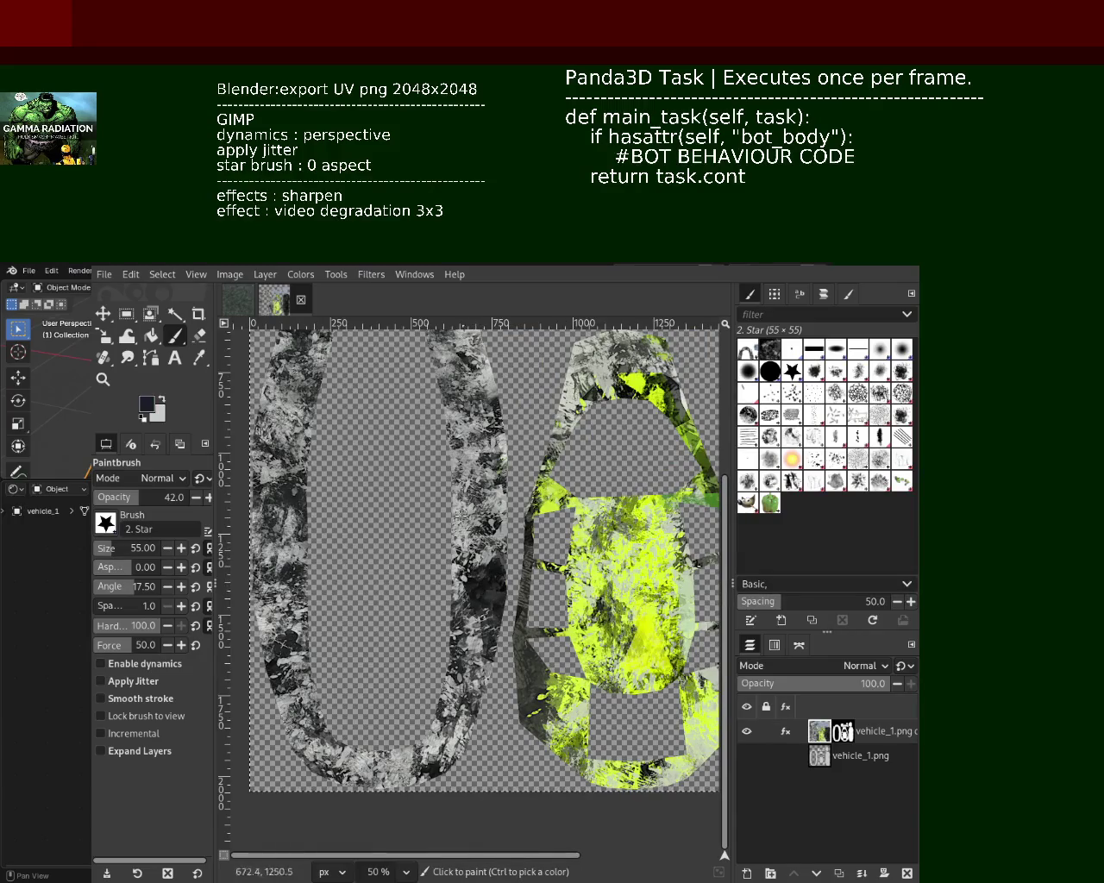
drag(445, 412, 436, 565)
drag(449, 411, 450, 576)
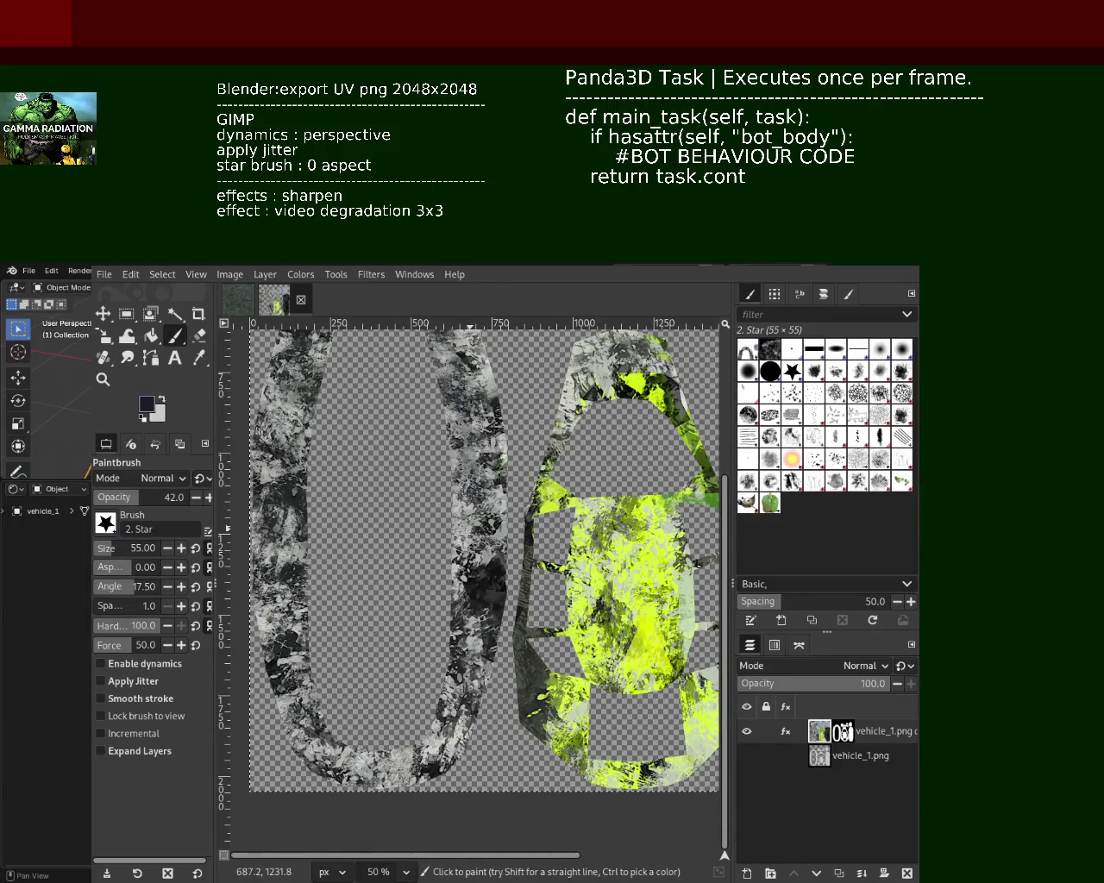
Raise the brush opacity to 62 and zoom to 66.7% on the middle panels
ctrl+click(489, 577)
drag(138, 496, 159, 496)
key(z)
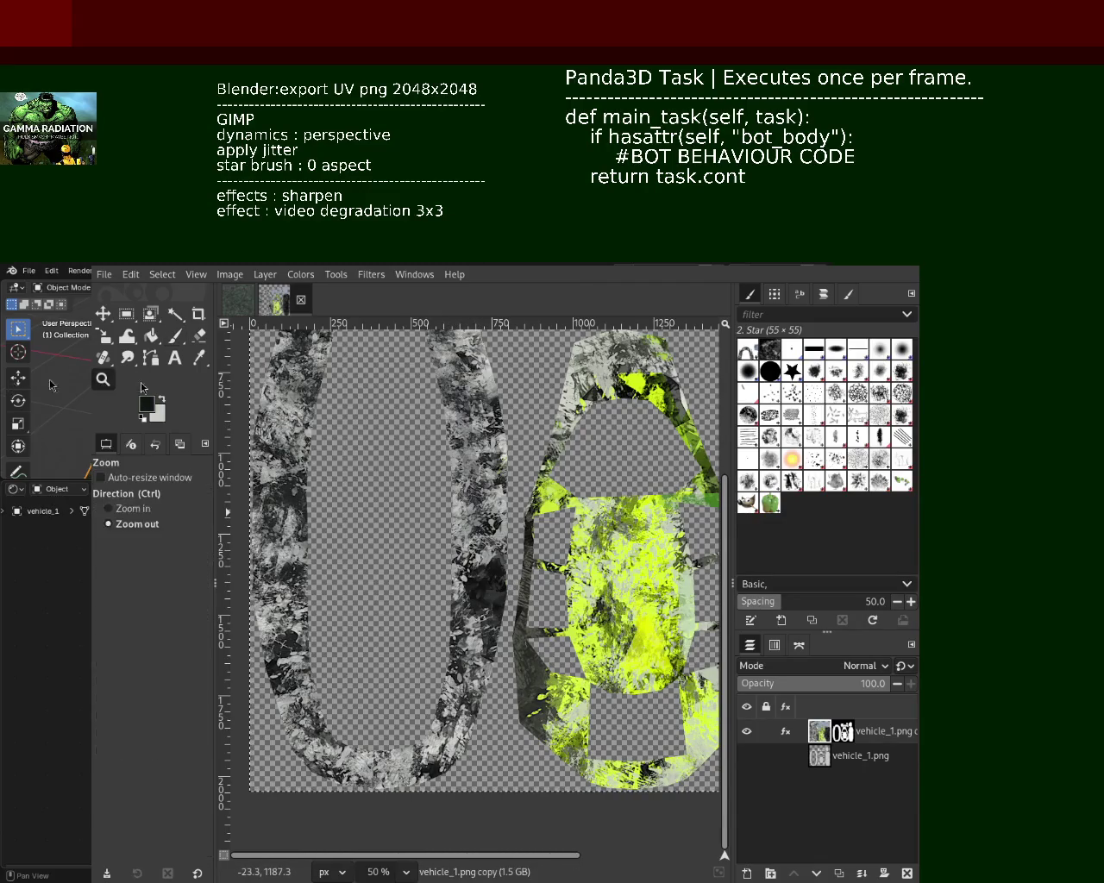
click(410, 457)
click(411, 457)
ctrl+click(410, 457)
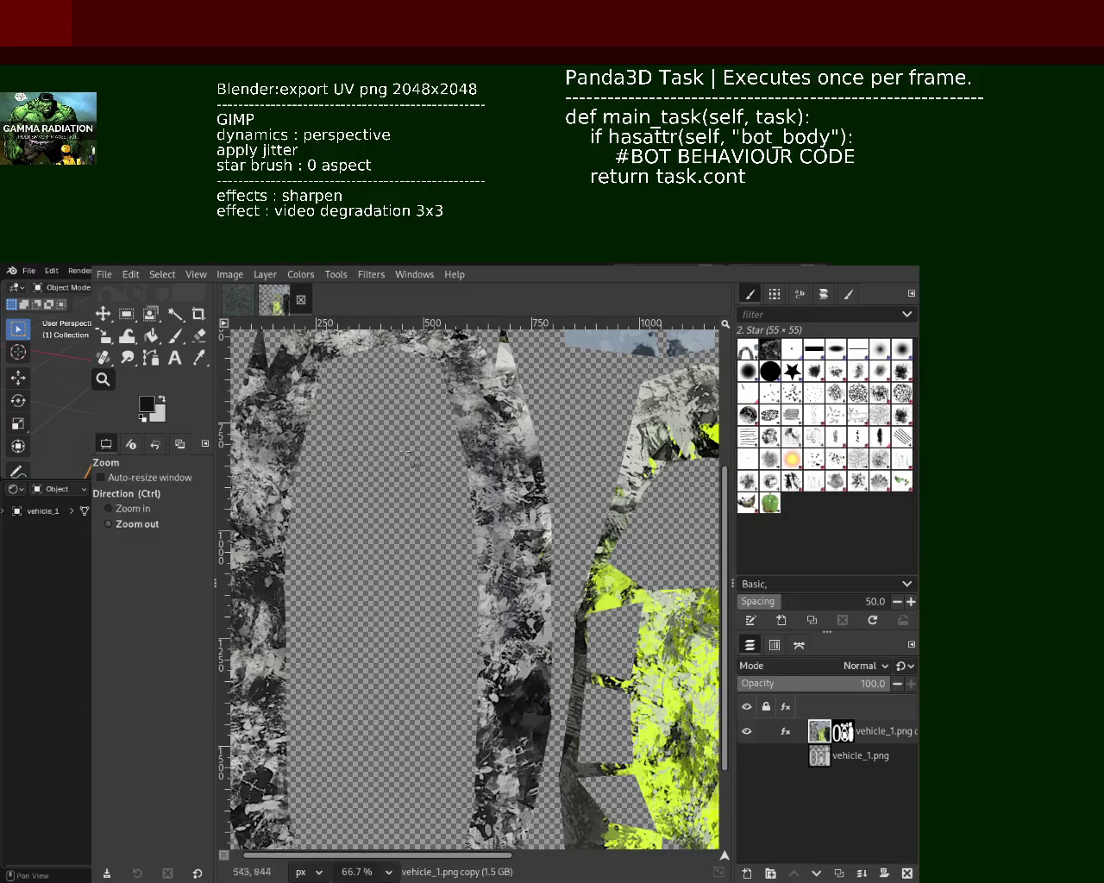
click(171, 341)
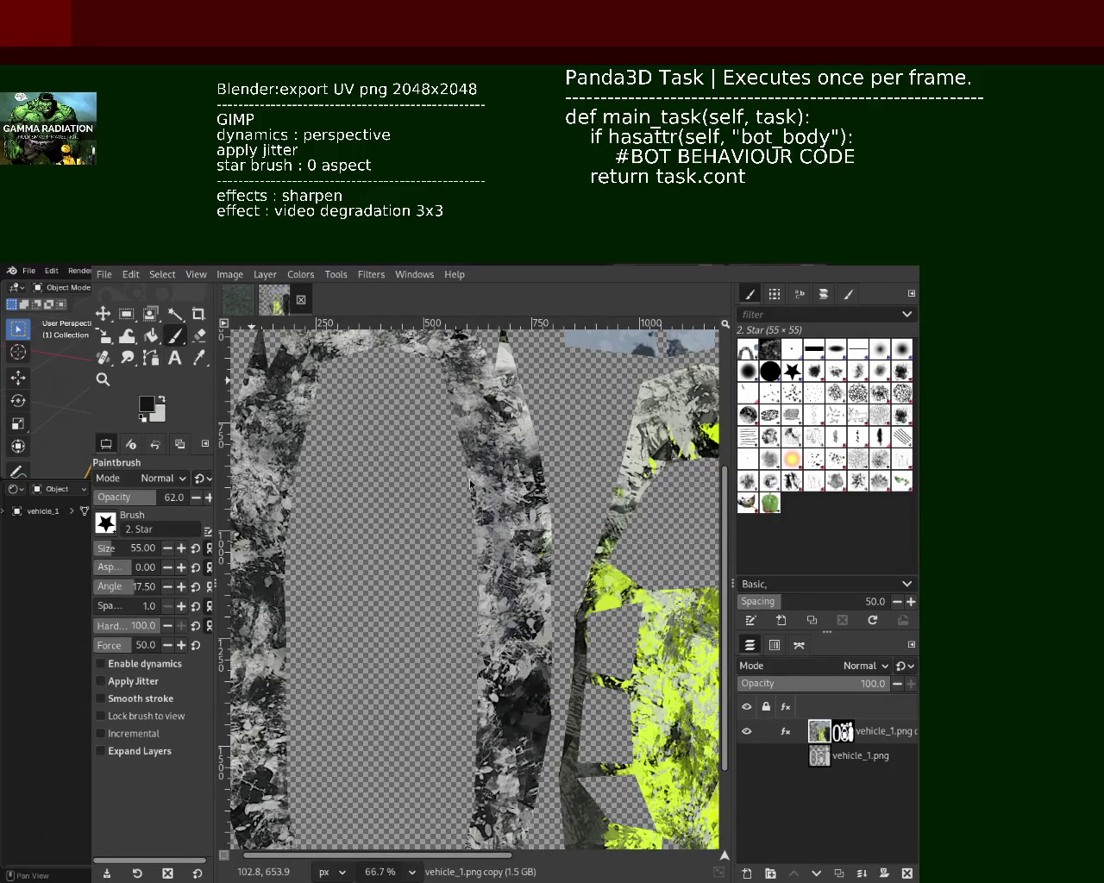
Try dark and light-green star strokes on the grey strip, undoing each one
drag(526, 379, 526, 434)
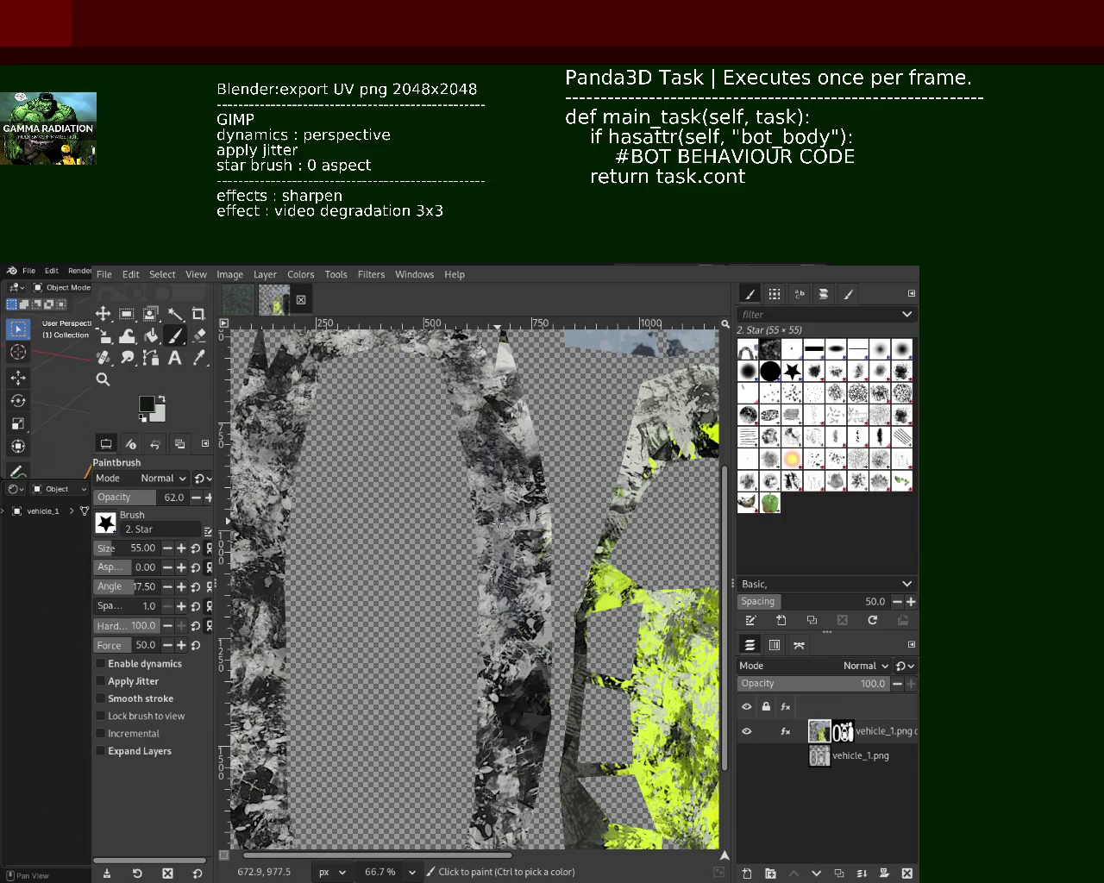
key(ctrl+z)
ctrl+click(526, 434)
ctrl+click(524, 431)
drag(483, 444, 474, 470)
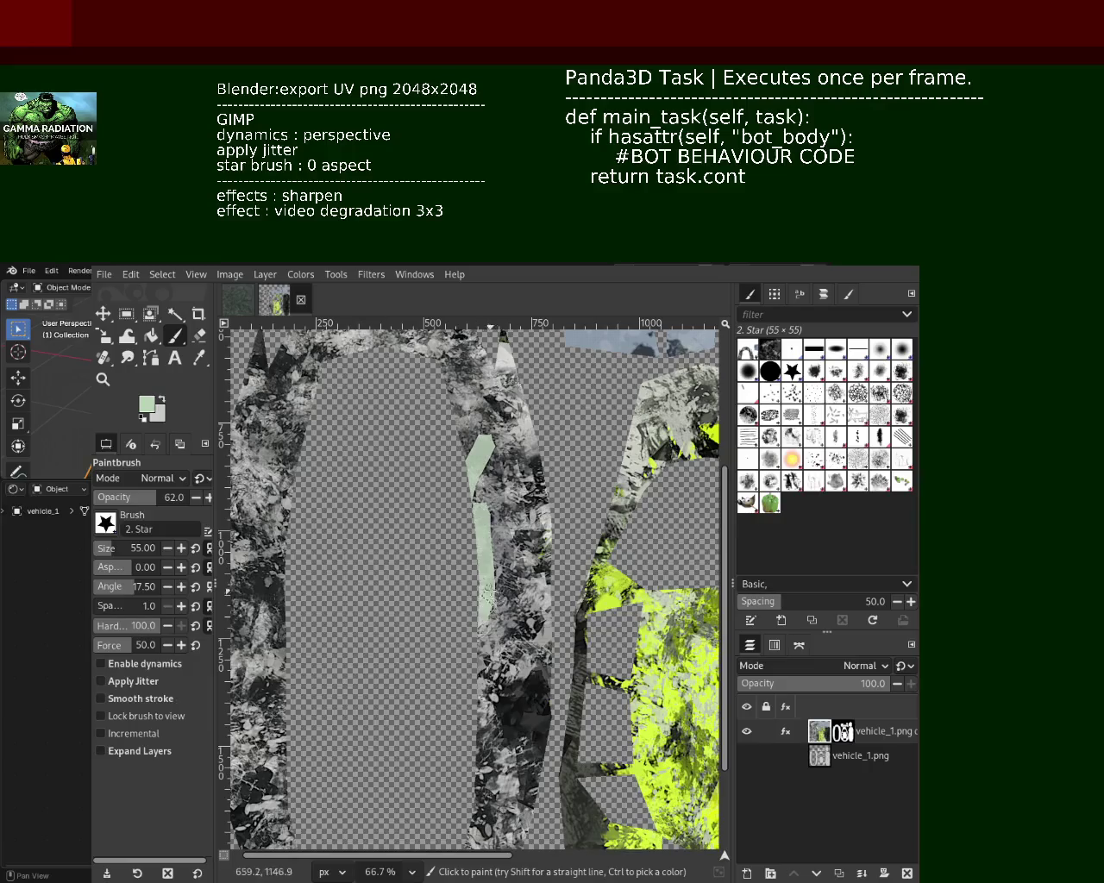
key(ctrl+z)
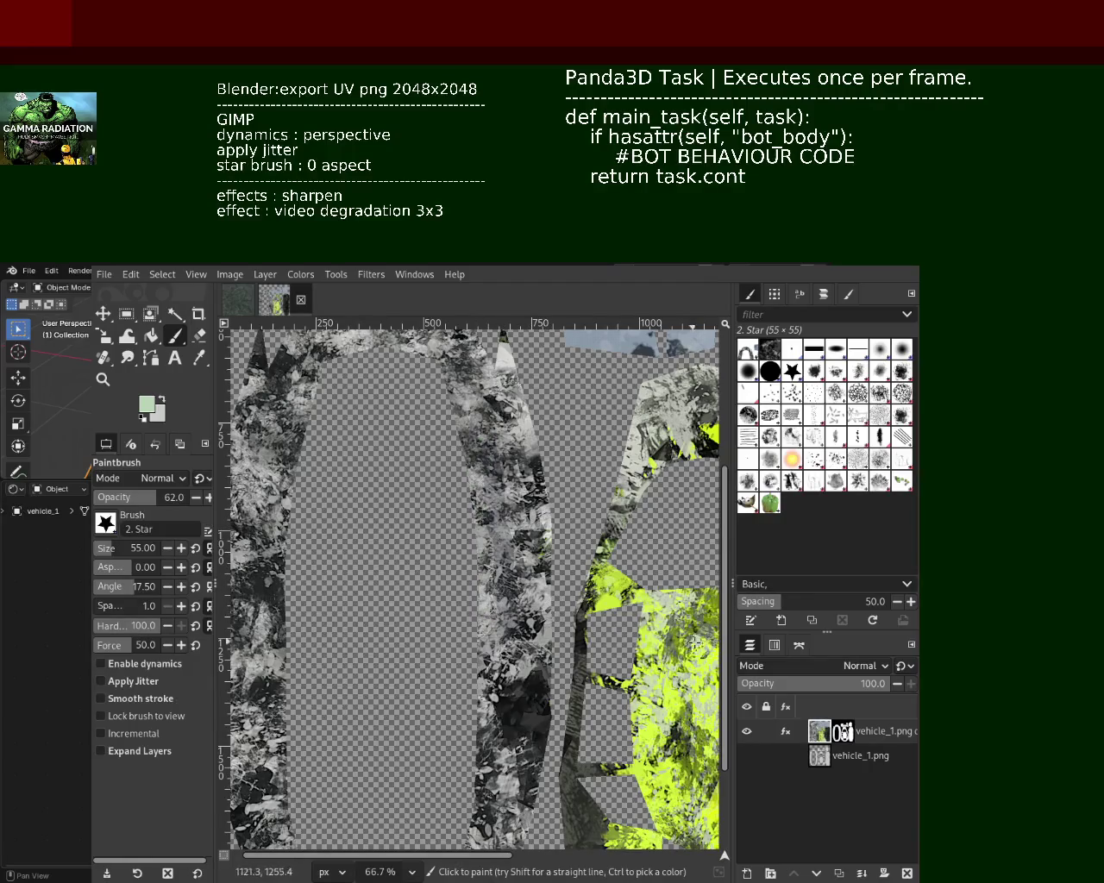
mouse_move(488, 522)
mouse_down()
mouse_move(489, 599)
mouse_move(478, 532)
mouse_up()
key(ctrl+z)
key(ctrl+z)
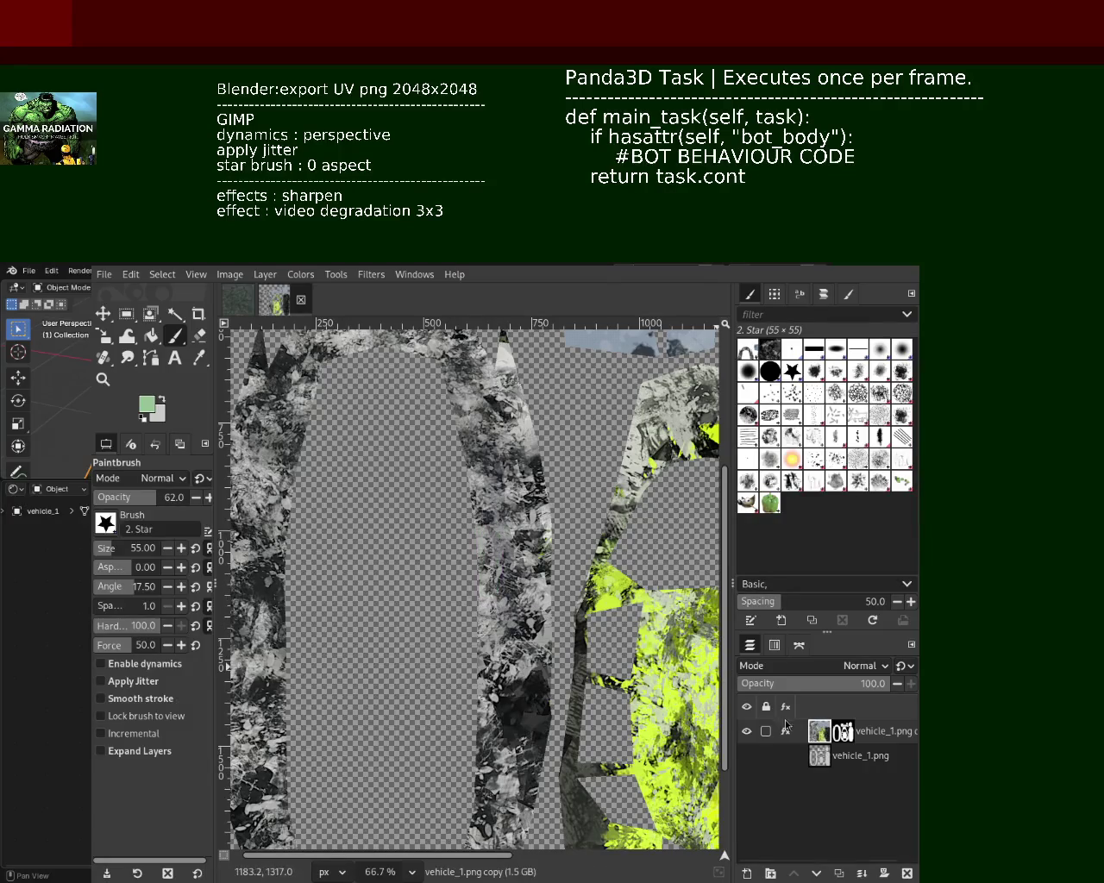
With Video Degradation hidden, paint a straight pale grey stroke down the grey strip
click(786, 733)
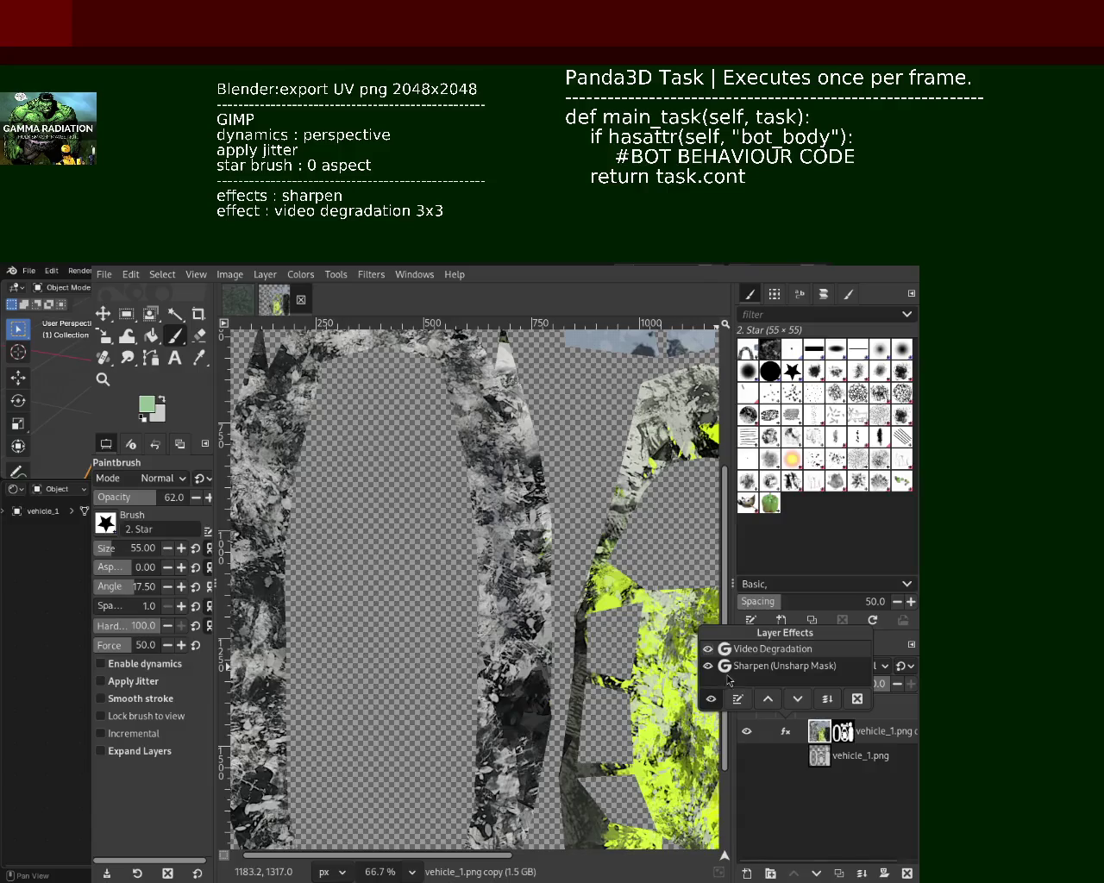
click(707, 648)
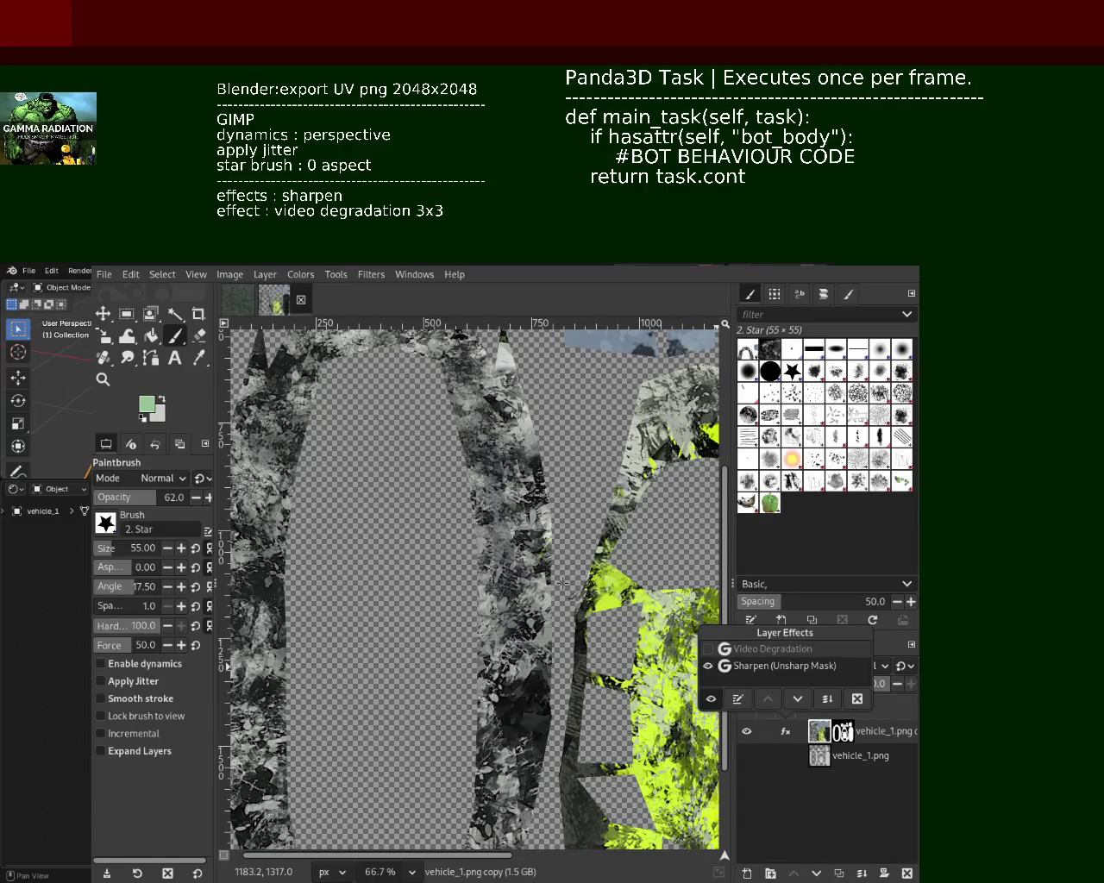
click(517, 428)
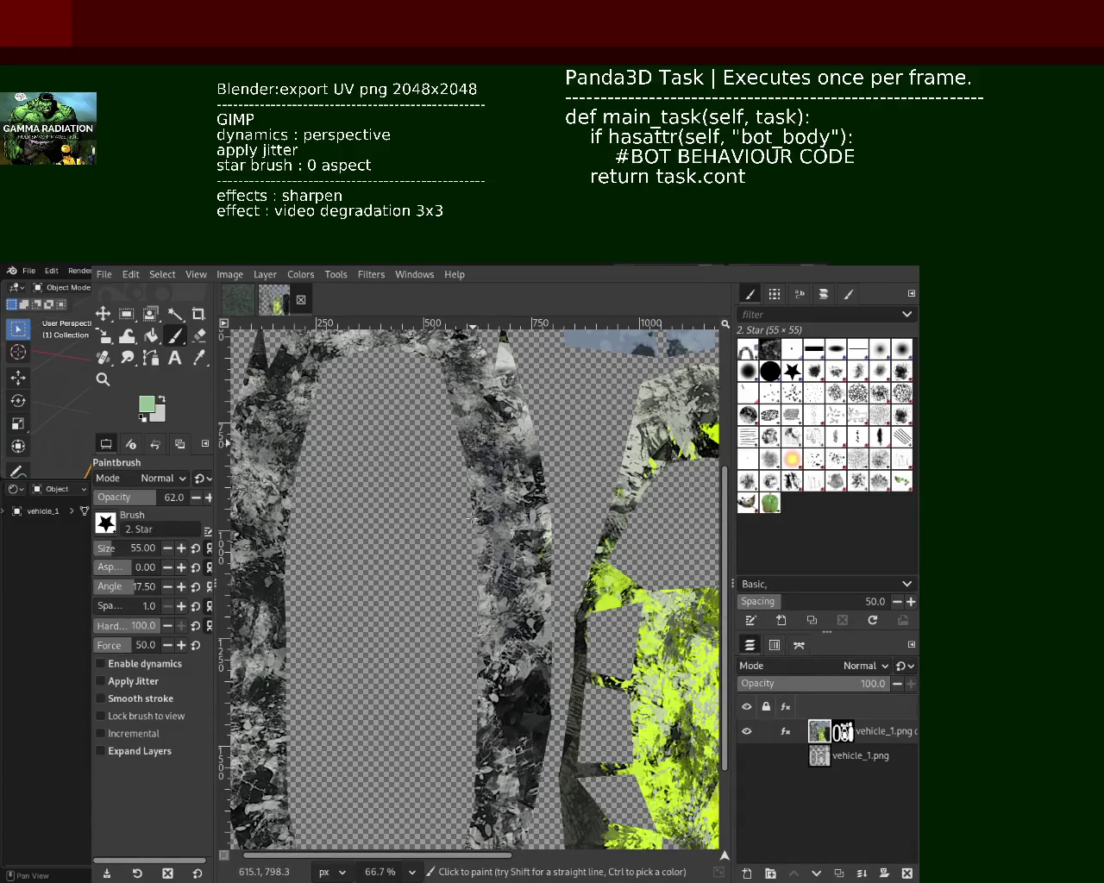
drag(472, 438, 493, 600)
key(ctrl+z)
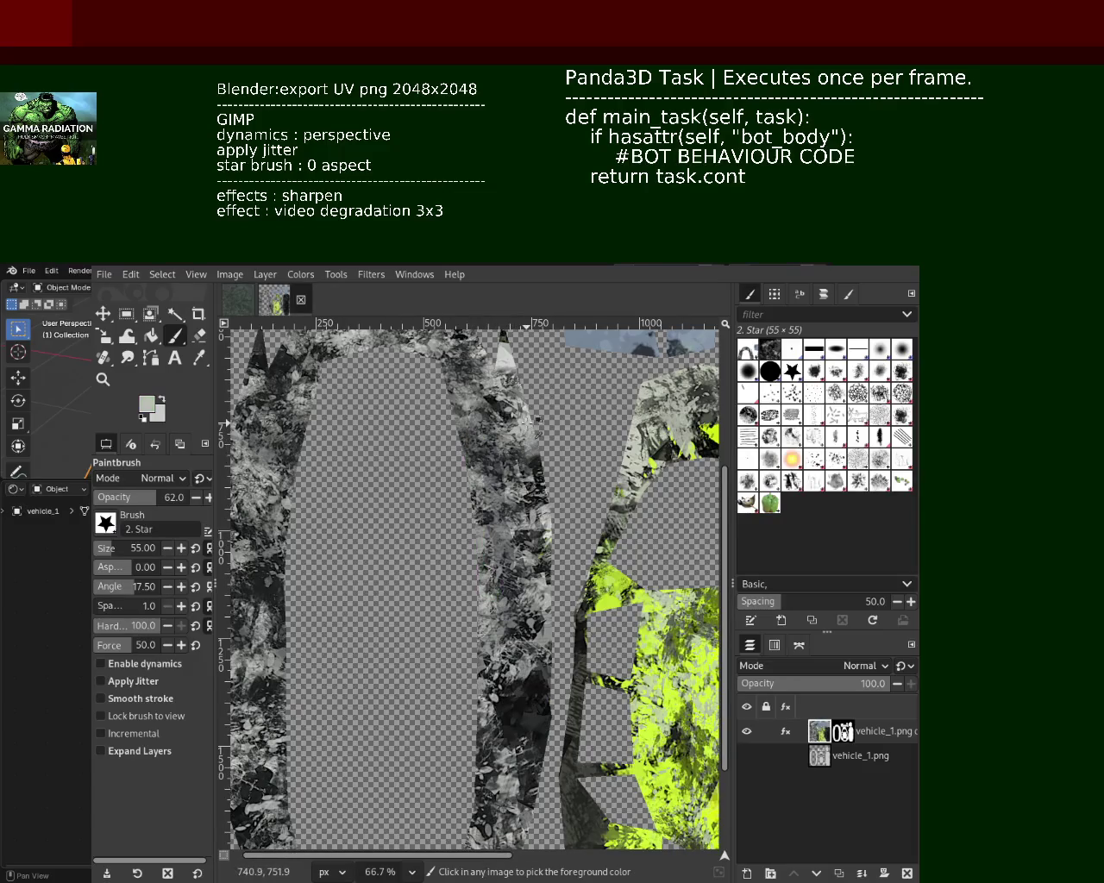
drag(479, 442, 466, 637)
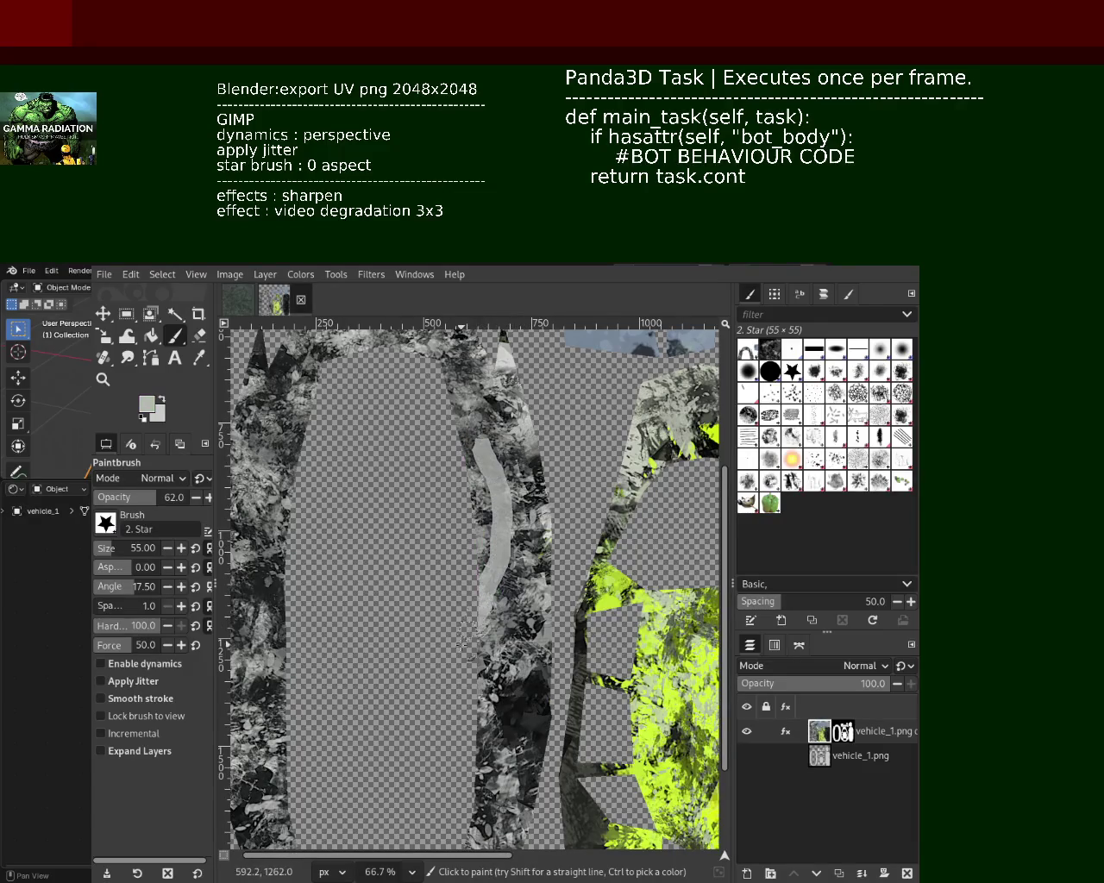
key(ctrl+z)
drag(480, 470, 471, 633)
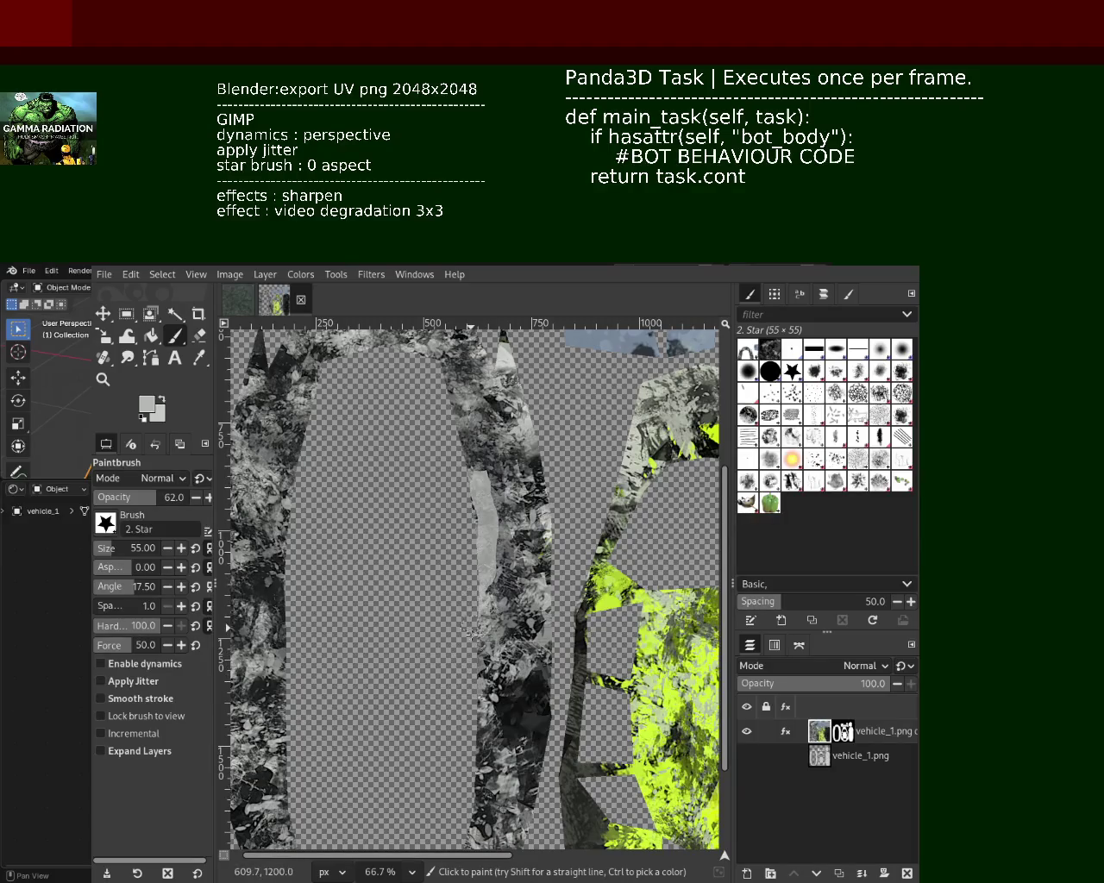
Turn the Video Degradation layer effect back on
click(784, 731)
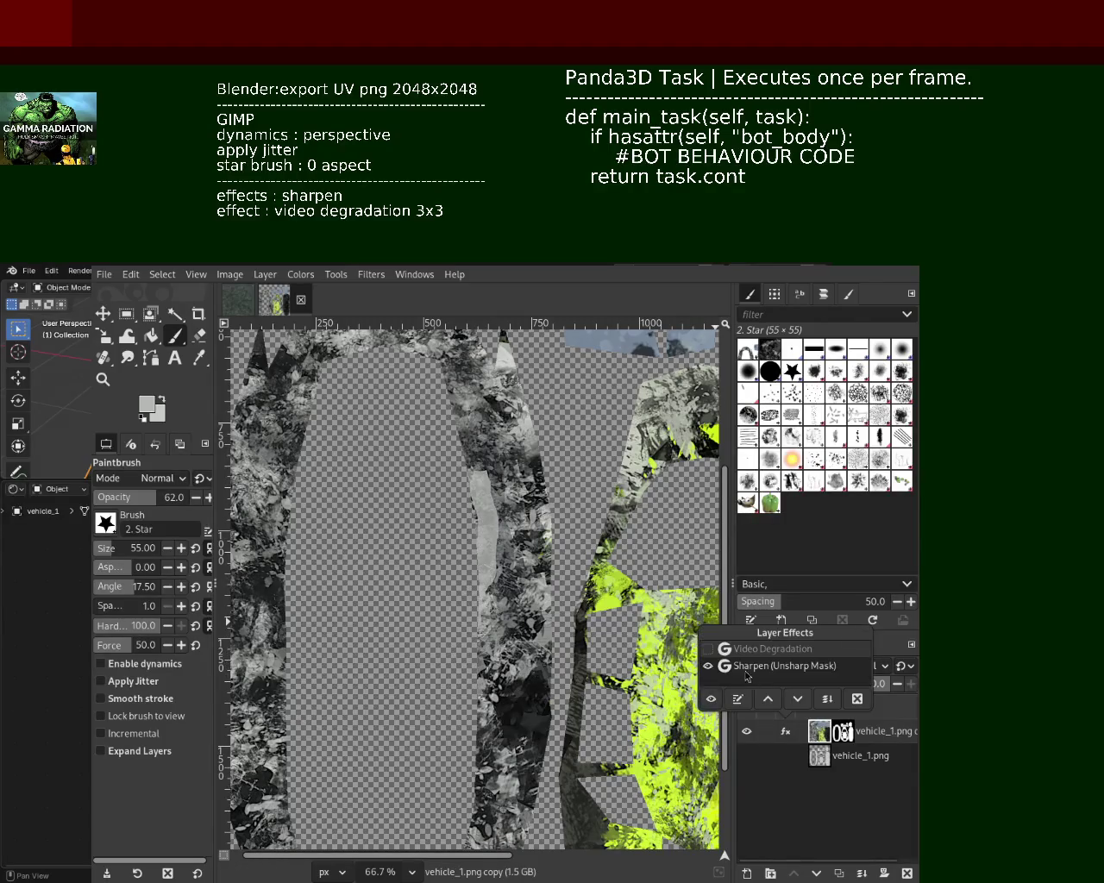
click(708, 648)
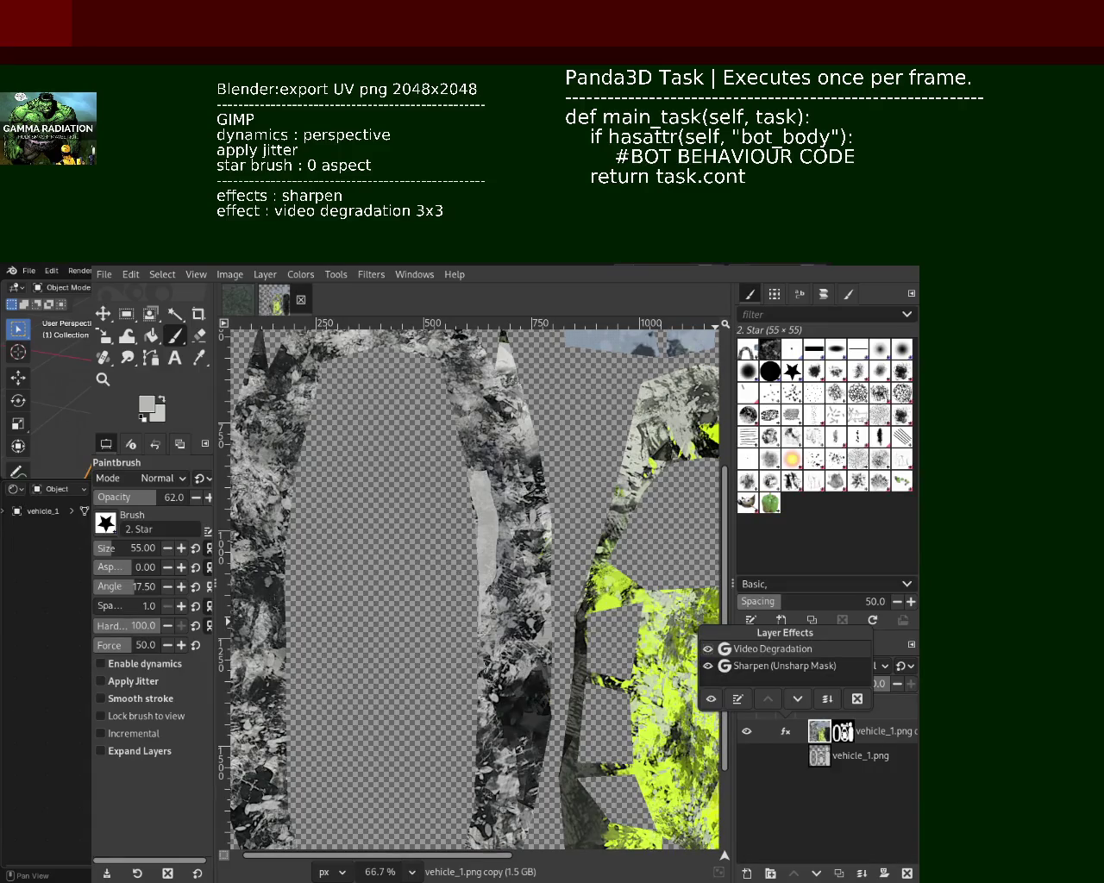
click(482, 661)
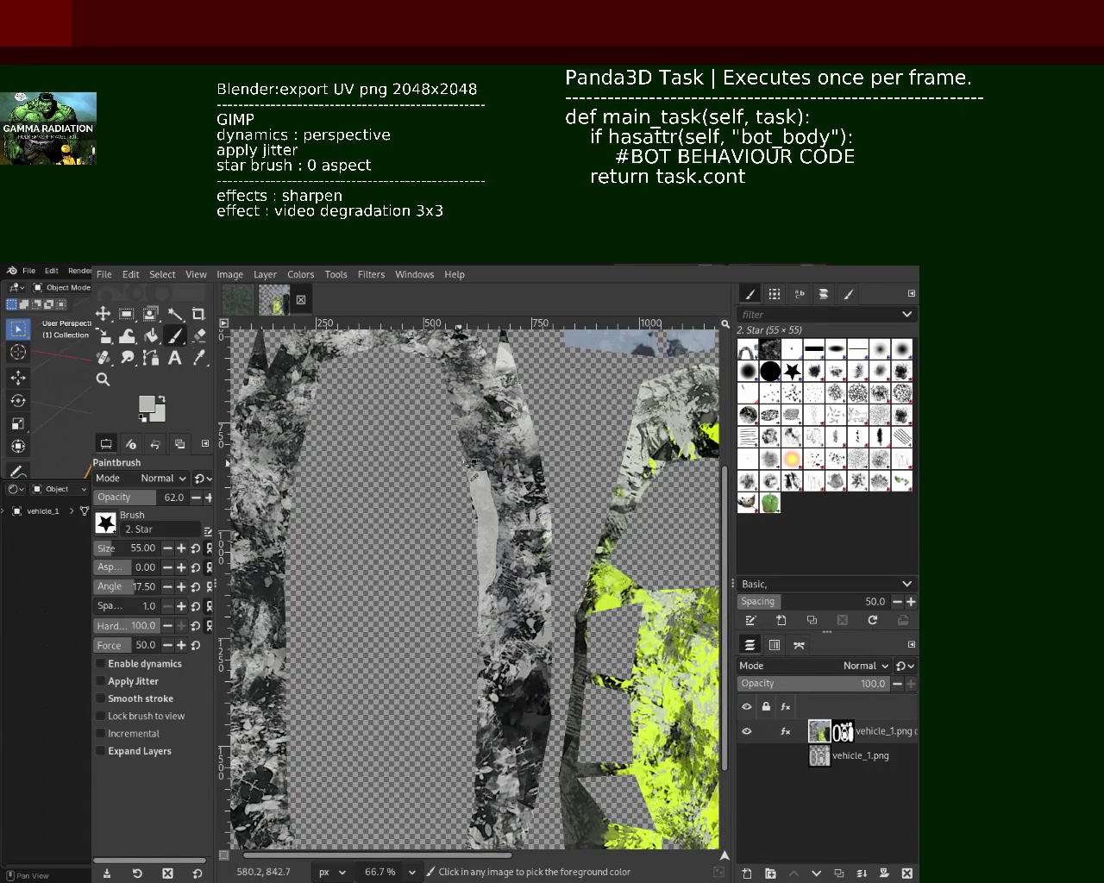
Try green and lavender strokes on the grey strip, undoing them
drag(503, 493, 462, 471)
key(ctrl+z)
ctrl+click(497, 500)
drag(476, 473, 496, 573)
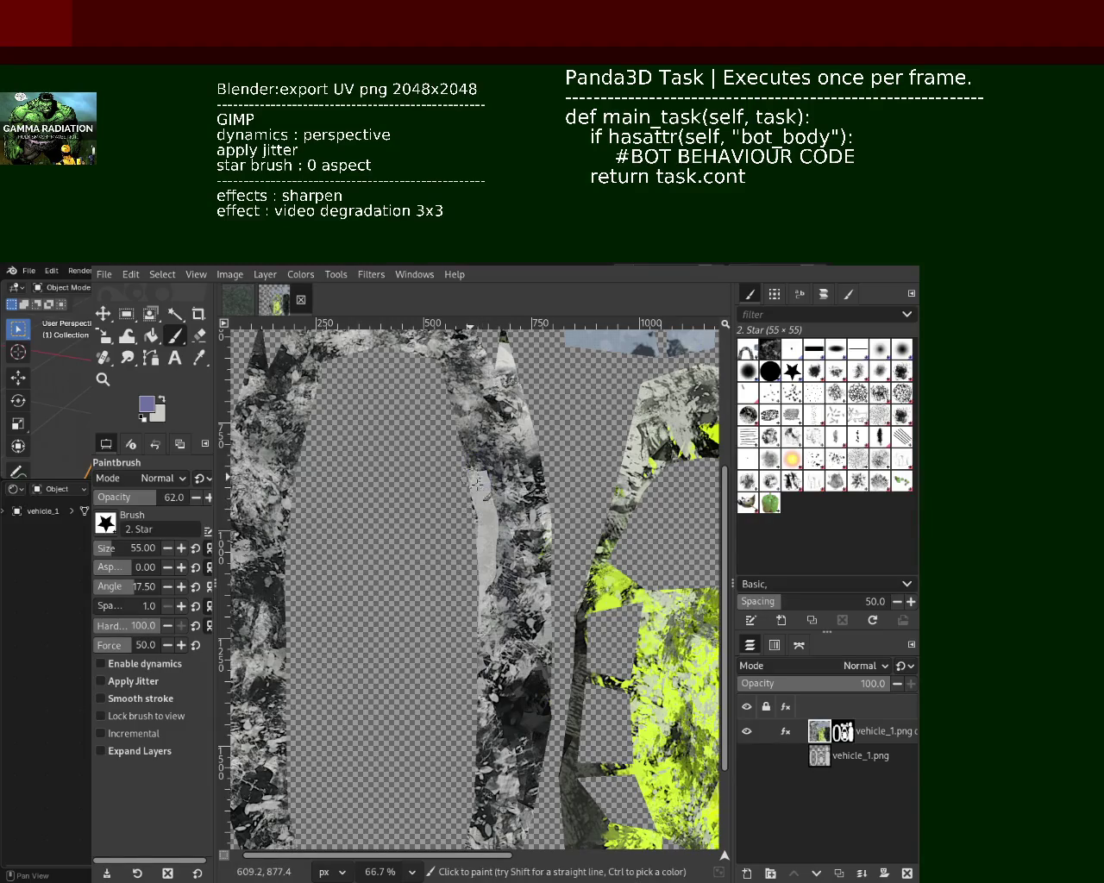
key(ctrl+z)
drag(483, 496, 468, 377)
key(ctrl+z)
Hide Video Degradation, sample a grey, and darken part of the light grey strip
click(786, 732)
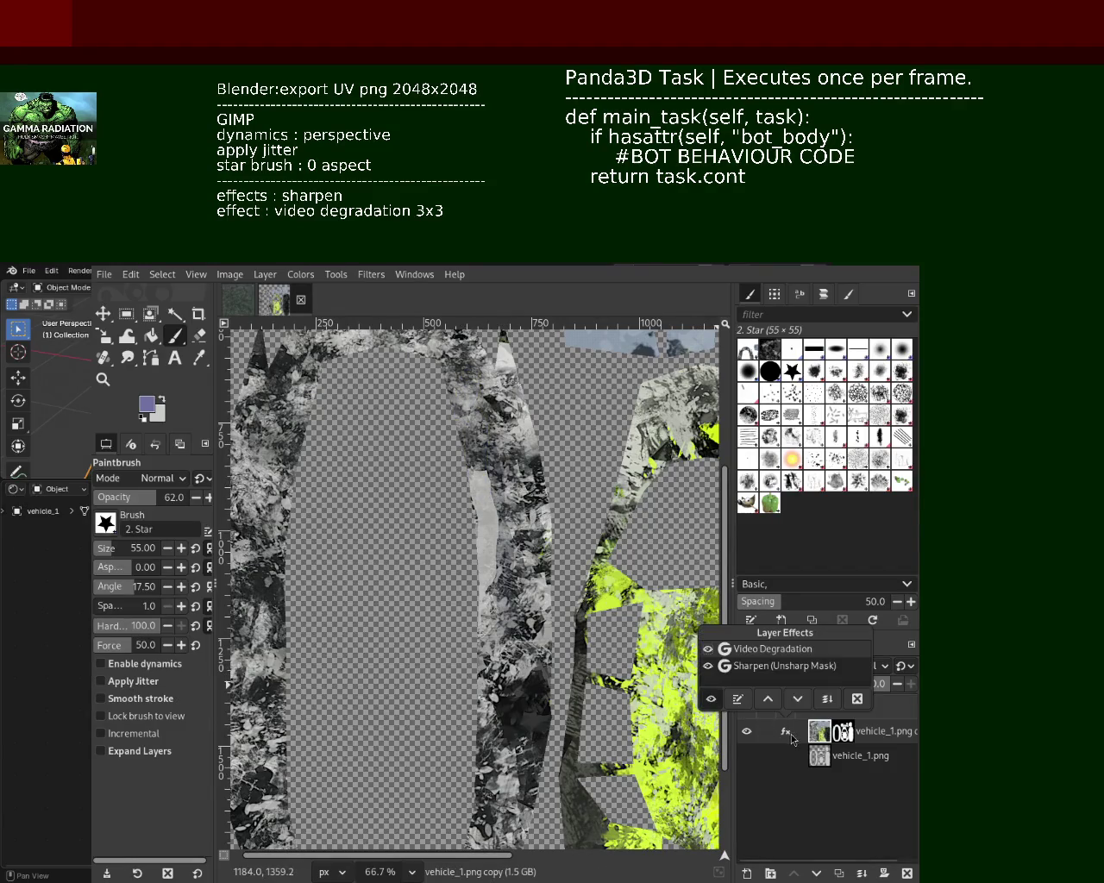
click(708, 649)
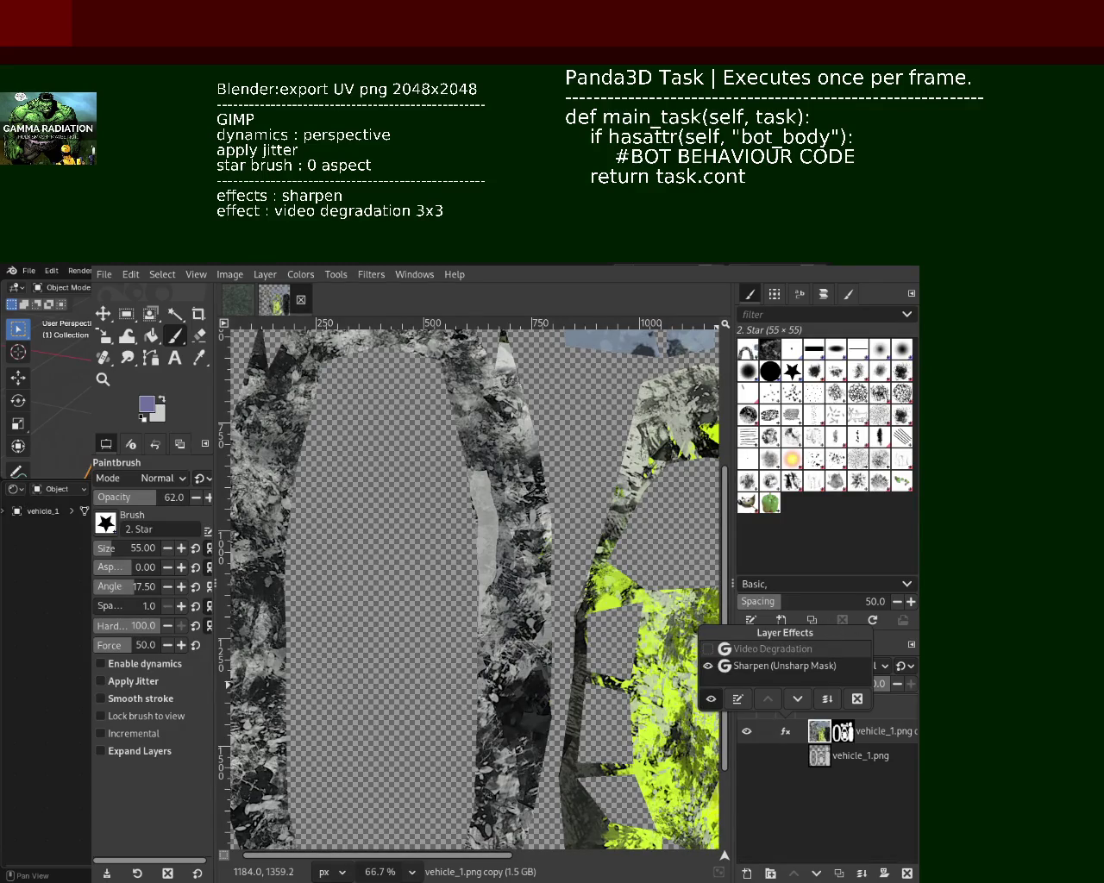
key(Escape)
ctrl+click(535, 634)
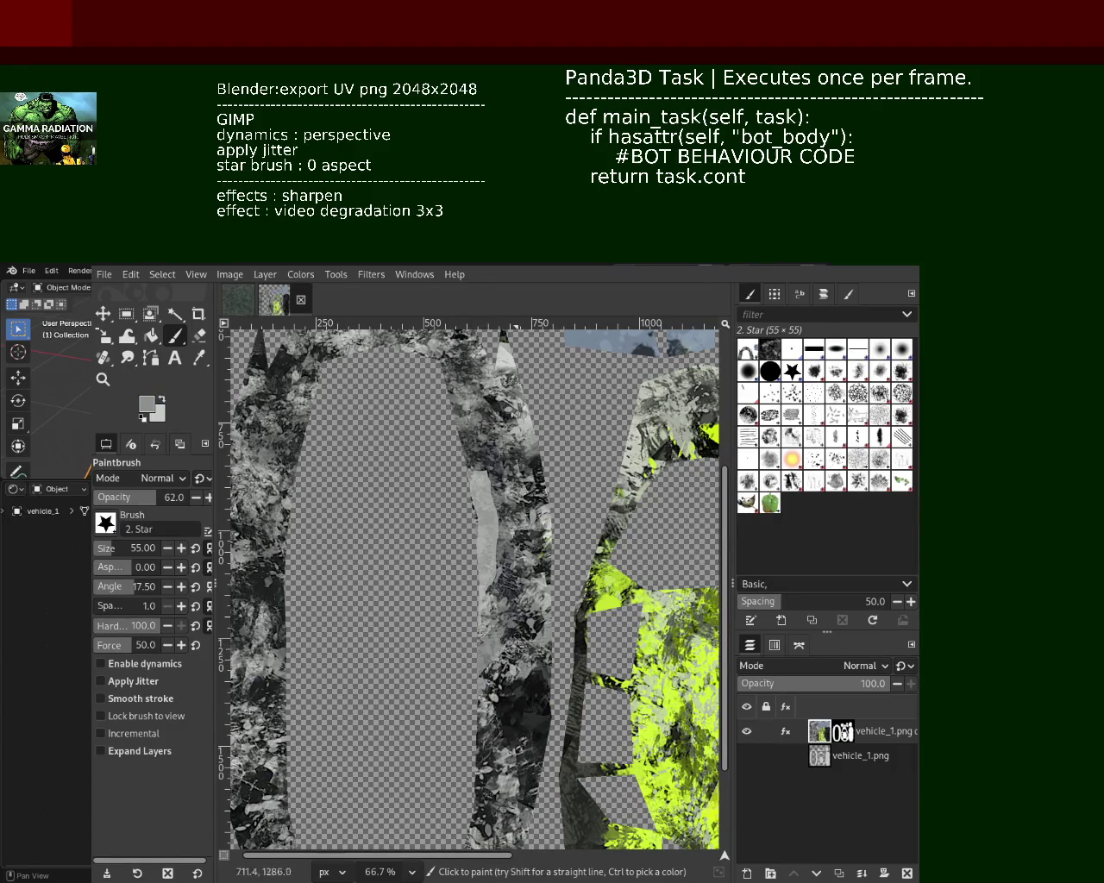
drag(496, 548, 491, 493)
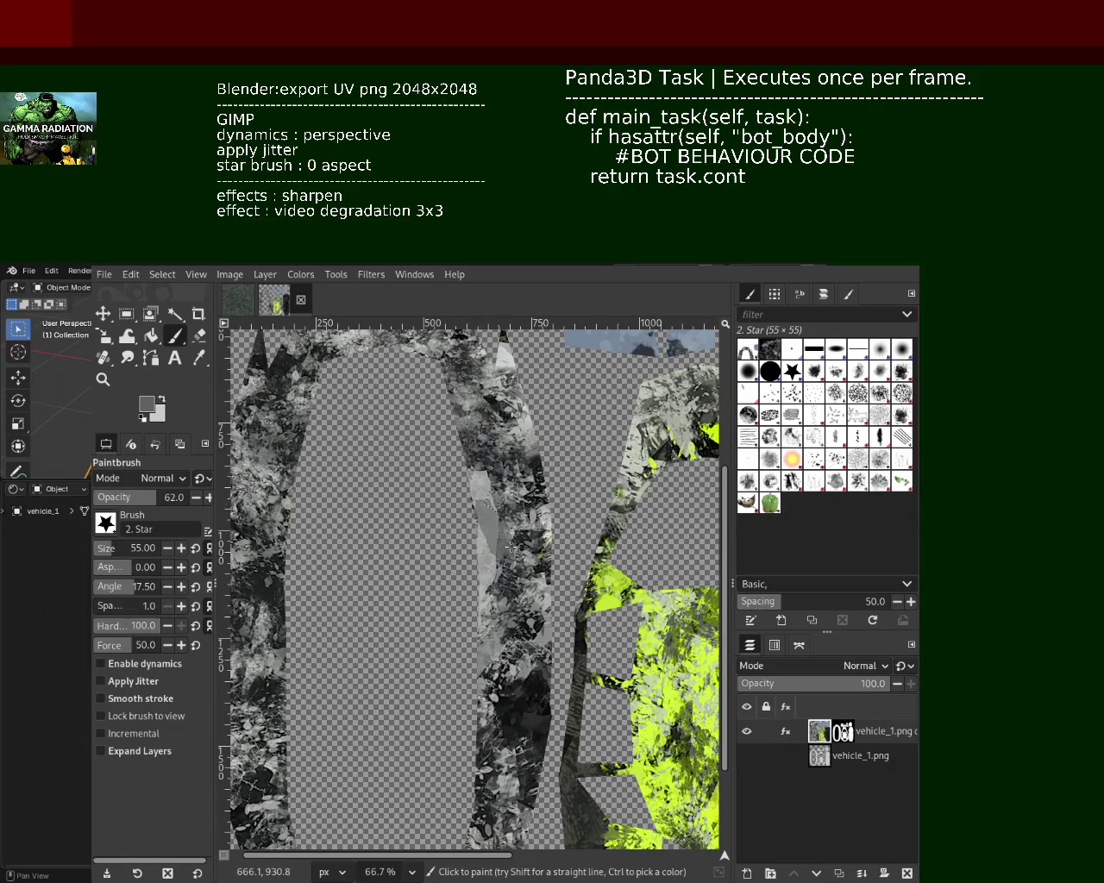
drag(512, 546, 490, 517)
Sample a lighter grey and paint lighter patches down the strip's left leg
key(ctrl)
ctrl+click(529, 436)
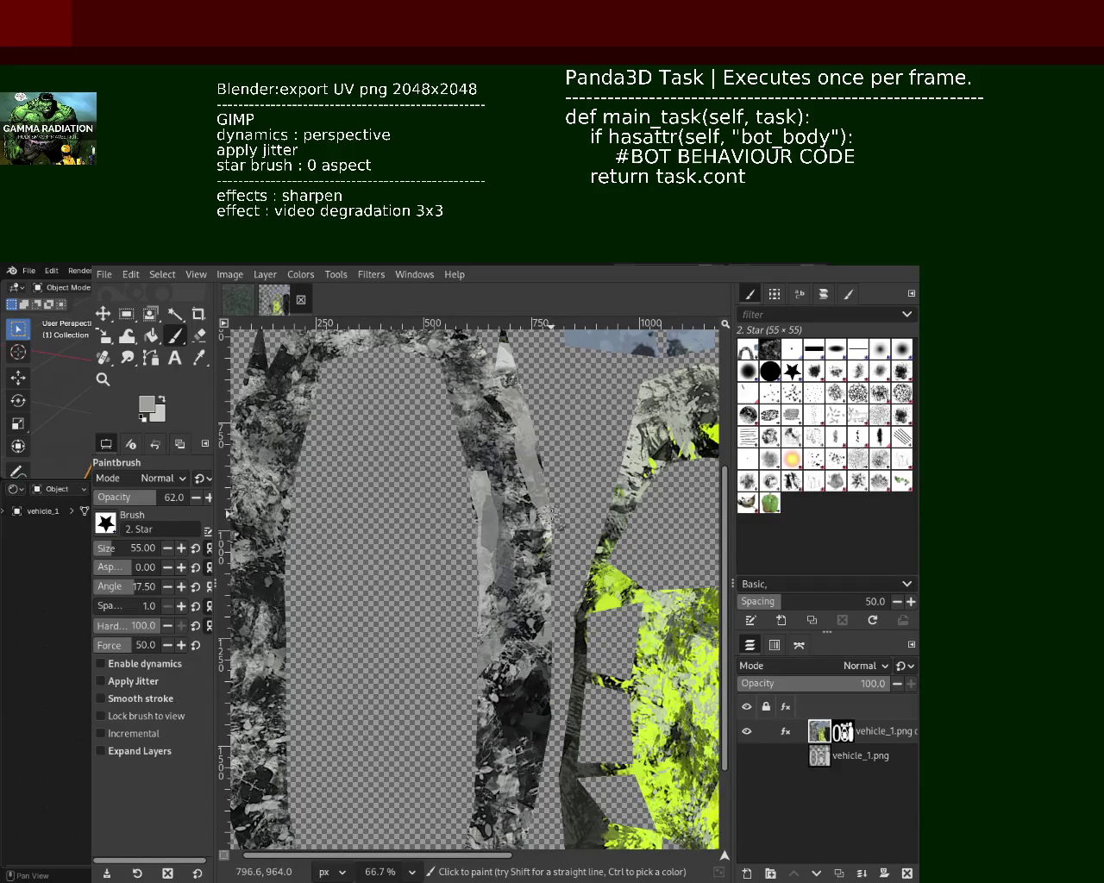
drag(562, 525, 533, 431)
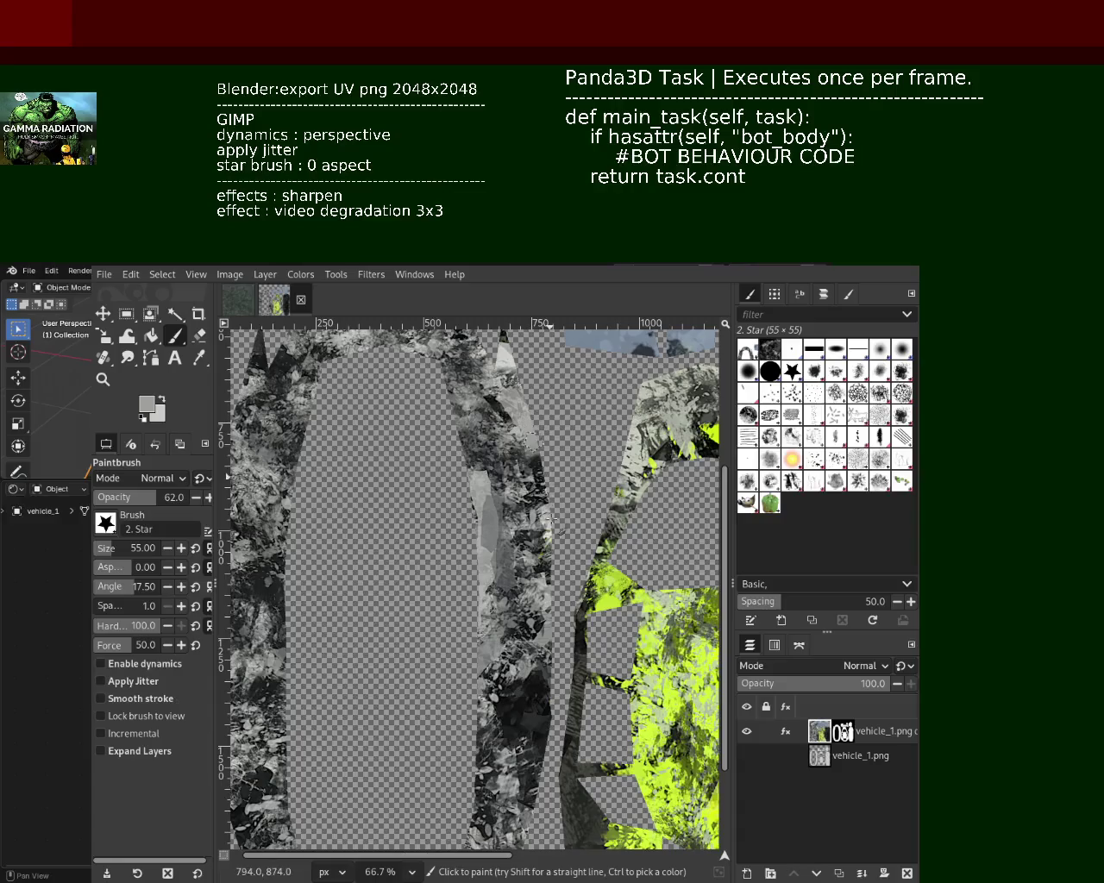
mouse_move(495, 636)
mouse_down()
mouse_move(496, 702)
mouse_move(474, 778)
mouse_up()
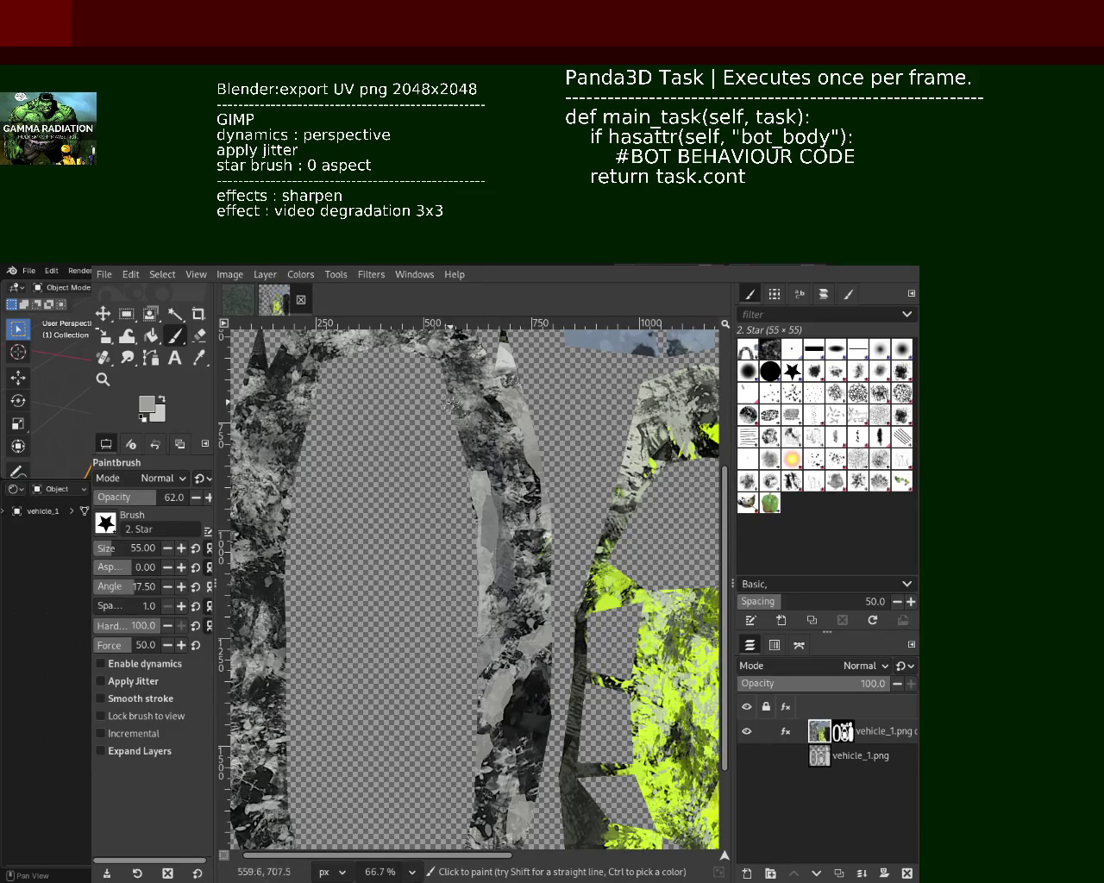
drag(483, 444, 467, 472)
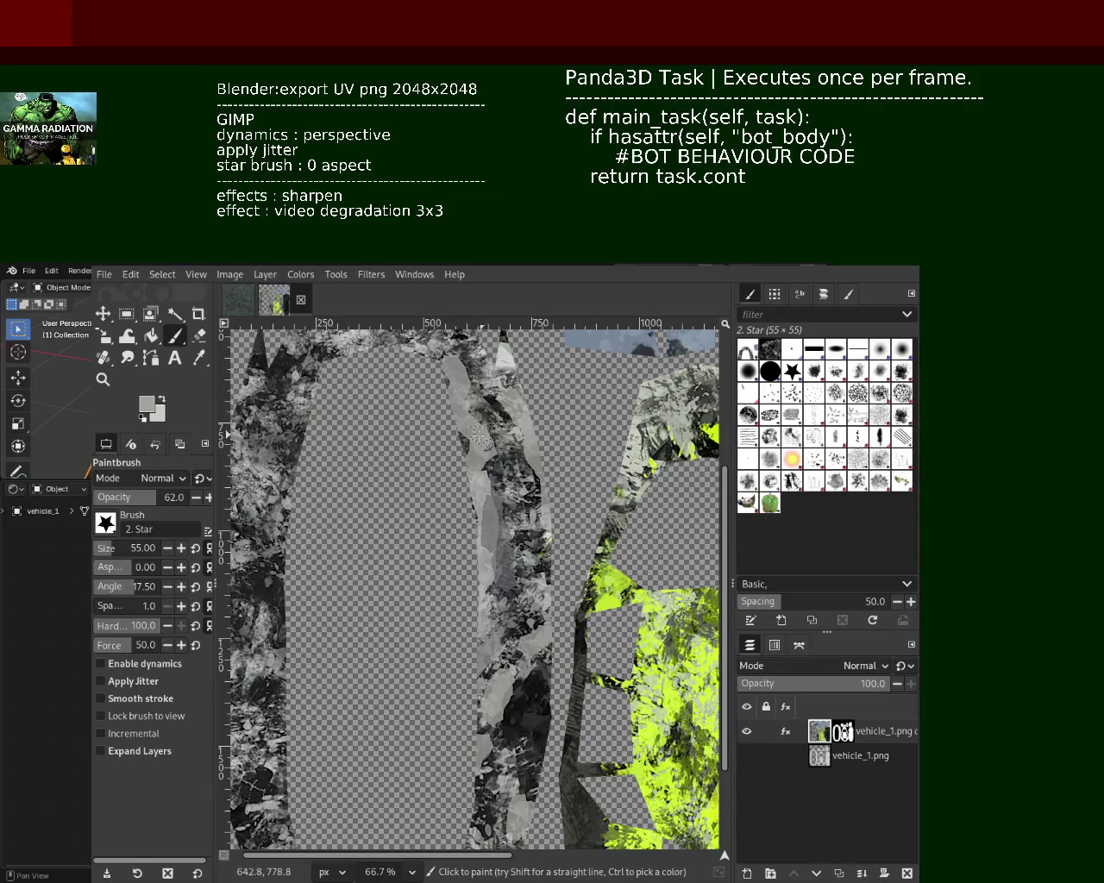
Zoom to the car body and paint lime-green strokes along its left edge and upper-left arch
key(z)
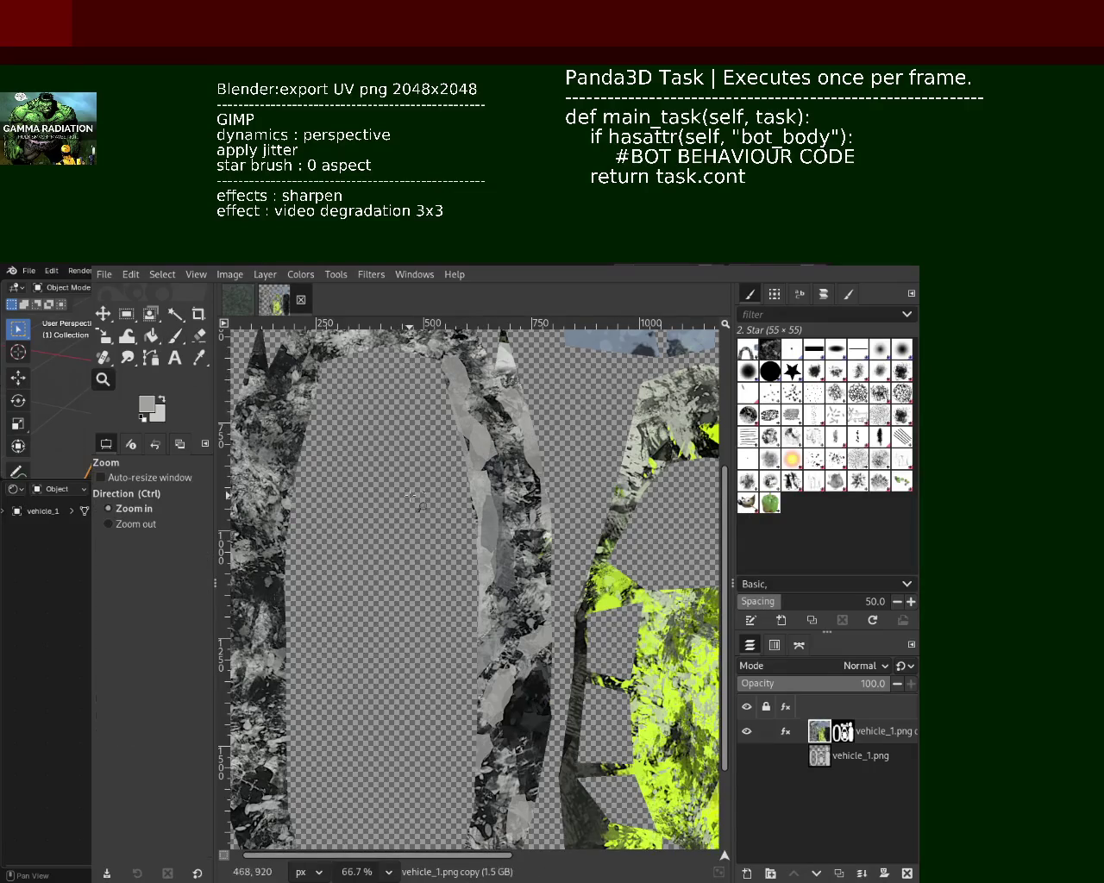
click(411, 496)
ctrl+click(272, 399)
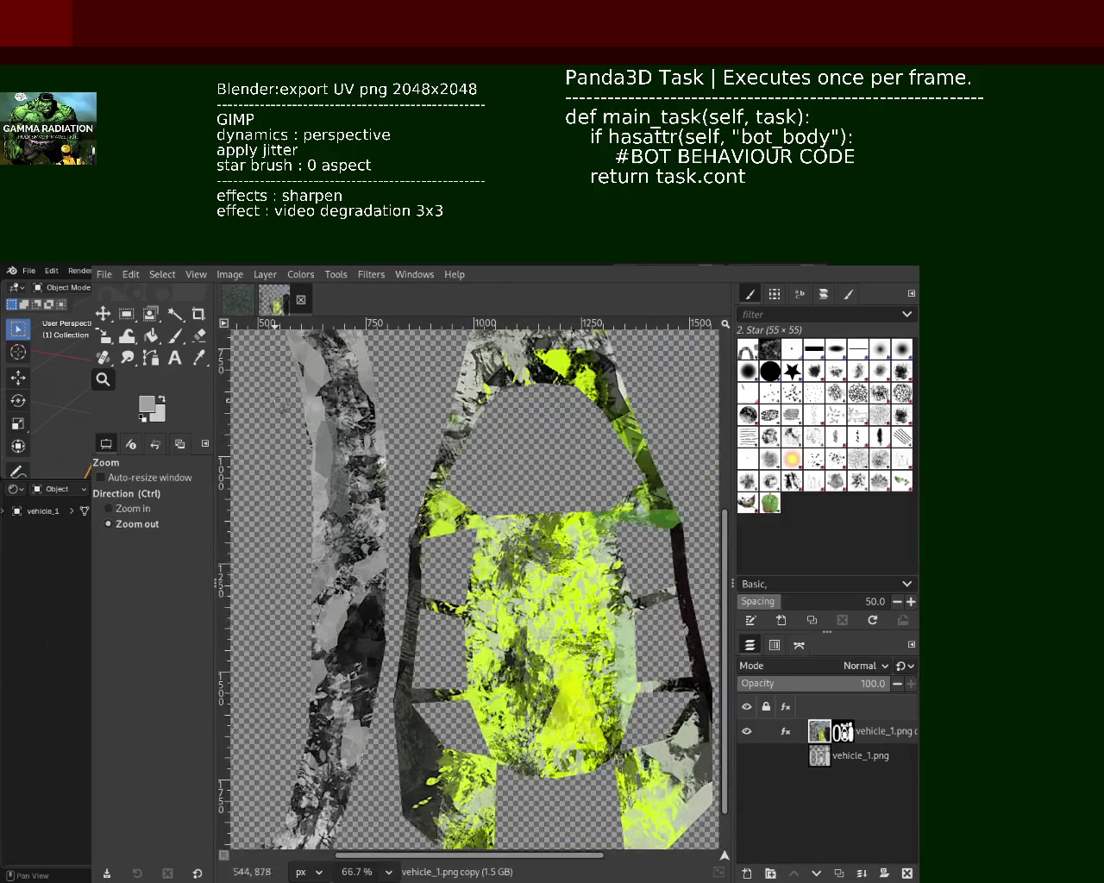
click(179, 342)
ctrl+click(438, 528)
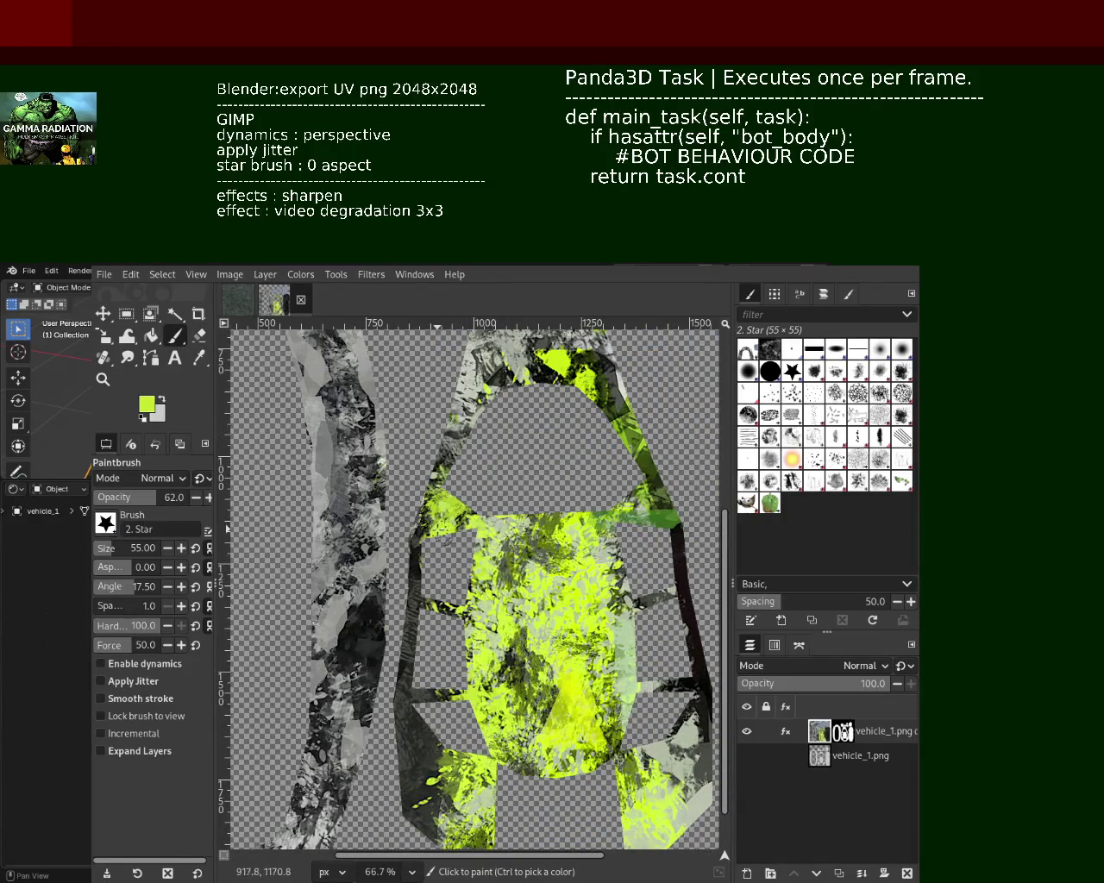
mouse_move(428, 549)
mouse_down()
mouse_move(421, 530)
mouse_move(399, 806)
mouse_up()
drag(446, 707, 402, 836)
mouse_move(445, 457)
mouse_down()
mouse_move(485, 428)
mouse_move(463, 461)
mouse_up()
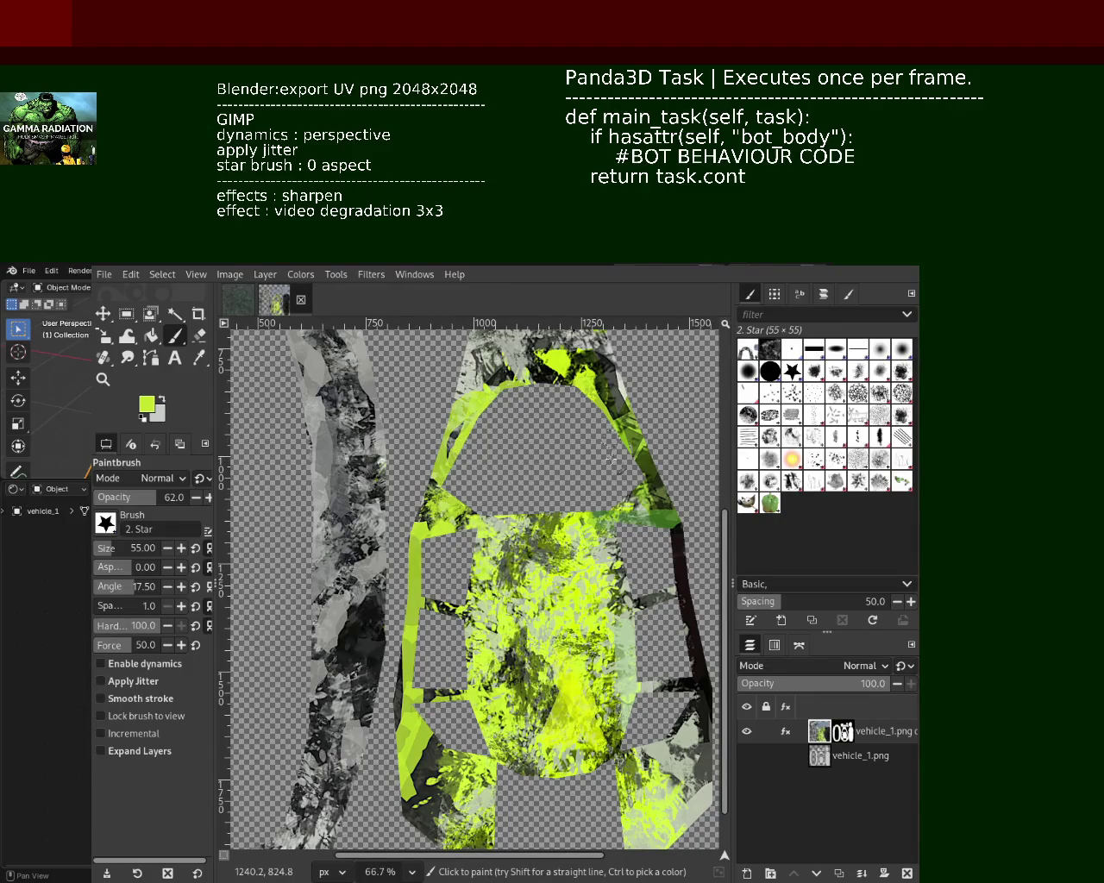
Replace a dark stroke on the upper-left arch with light grey-green paint
ctrl+click(616, 383)
key(ctrl+z)
ctrl+click(442, 407)
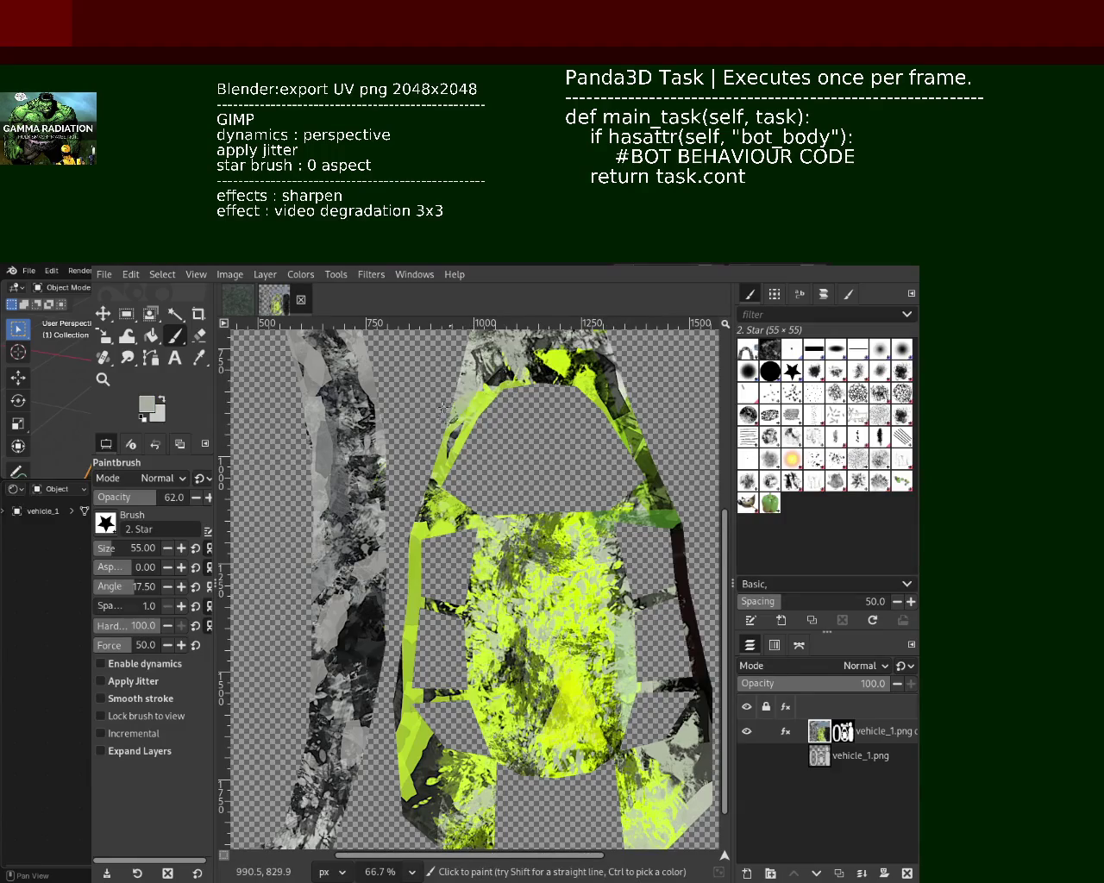
ctrl+click(622, 390)
drag(488, 353, 464, 385)
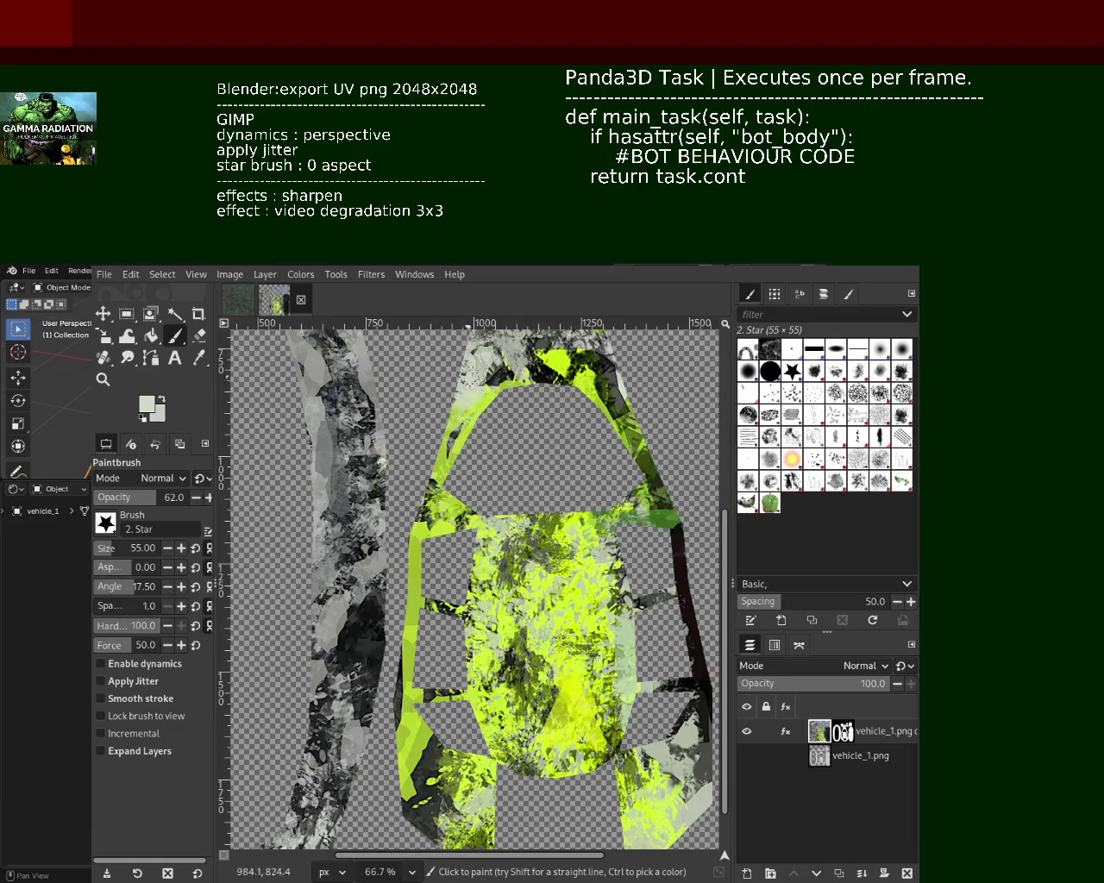
Zoom in close and dab light star strokes across and down the top of the mesh
click(102, 379)
drag(543, 517, 556, 535)
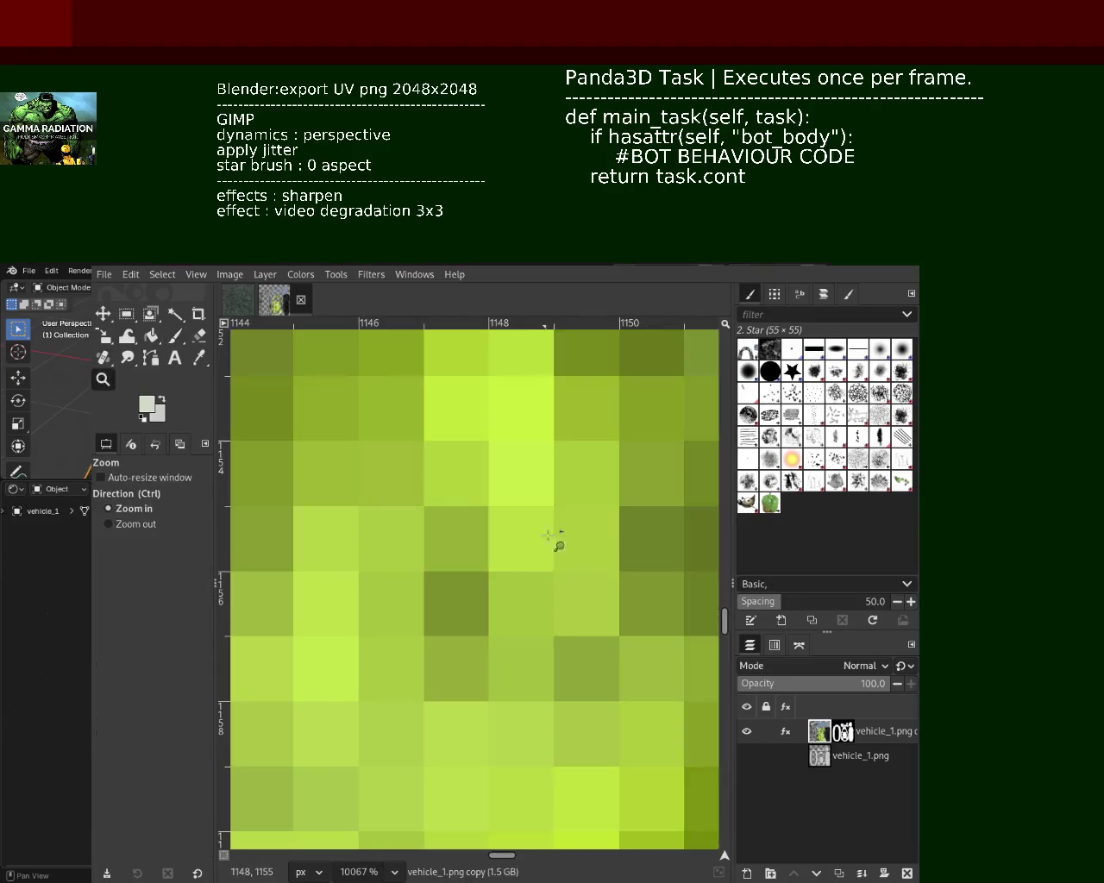
ctrl+scroll(547, 636, down, 1)
ctrl+scroll(543, 629, down, 2)
ctrl+scroll(541, 624, down, 3)
ctrl+scroll(544, 621, down, 4)
ctrl+scroll(552, 586, down, 2)
ctrl+scroll(560, 534, down, 2)
ctrl+scroll(562, 499, up, 3)
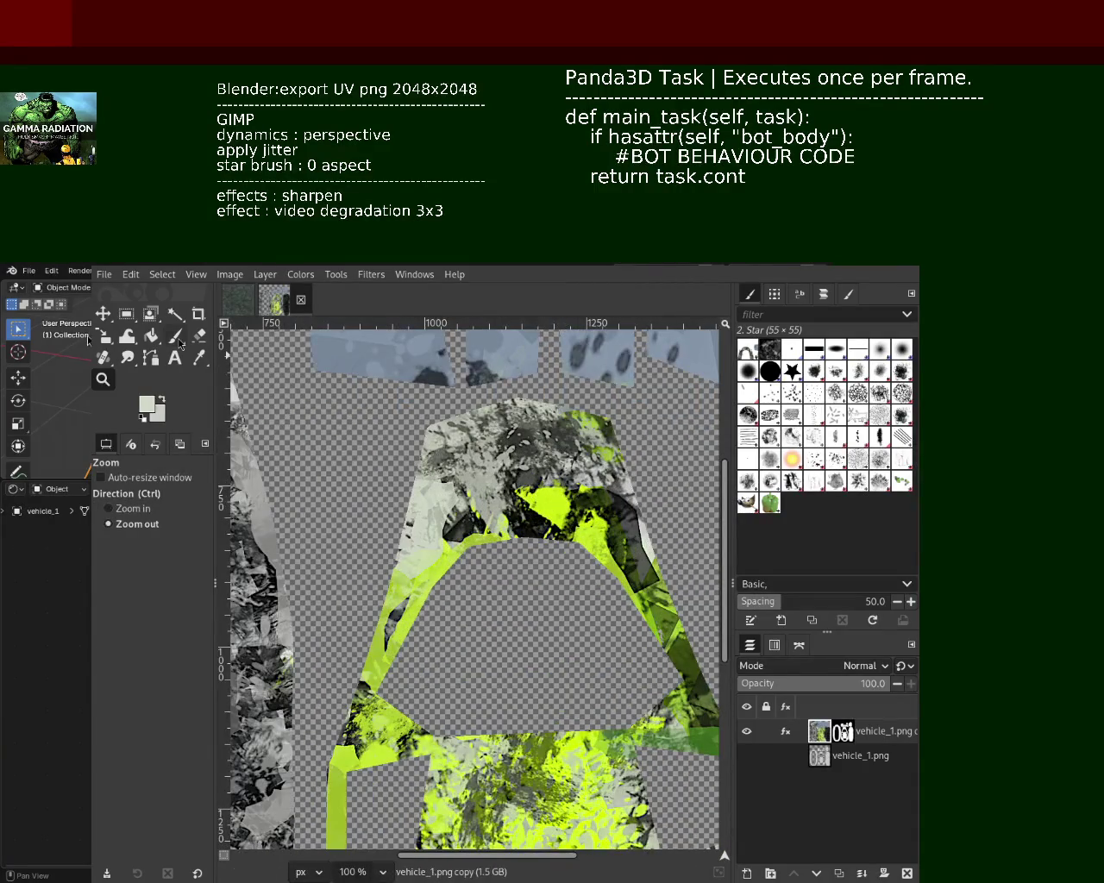
key(p)
drag(431, 452, 398, 455)
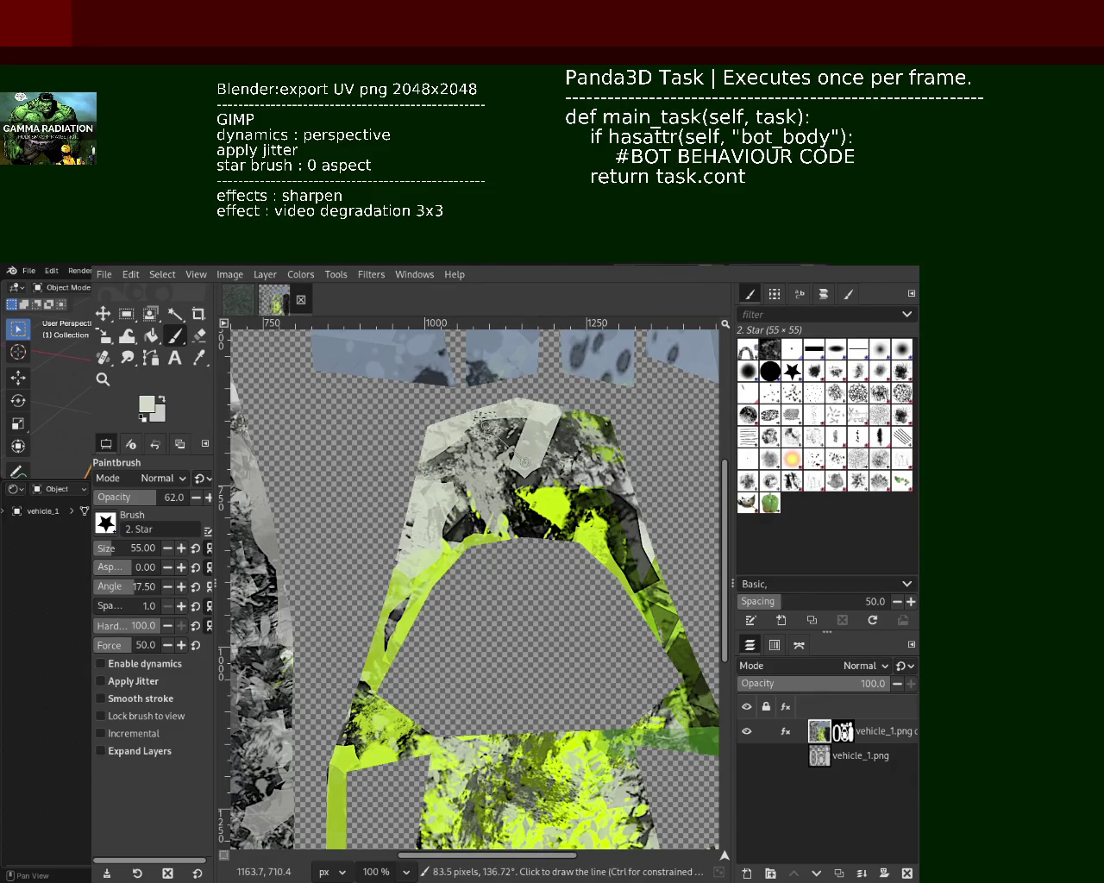
shift+click(532, 388)
drag(494, 433, 521, 526)
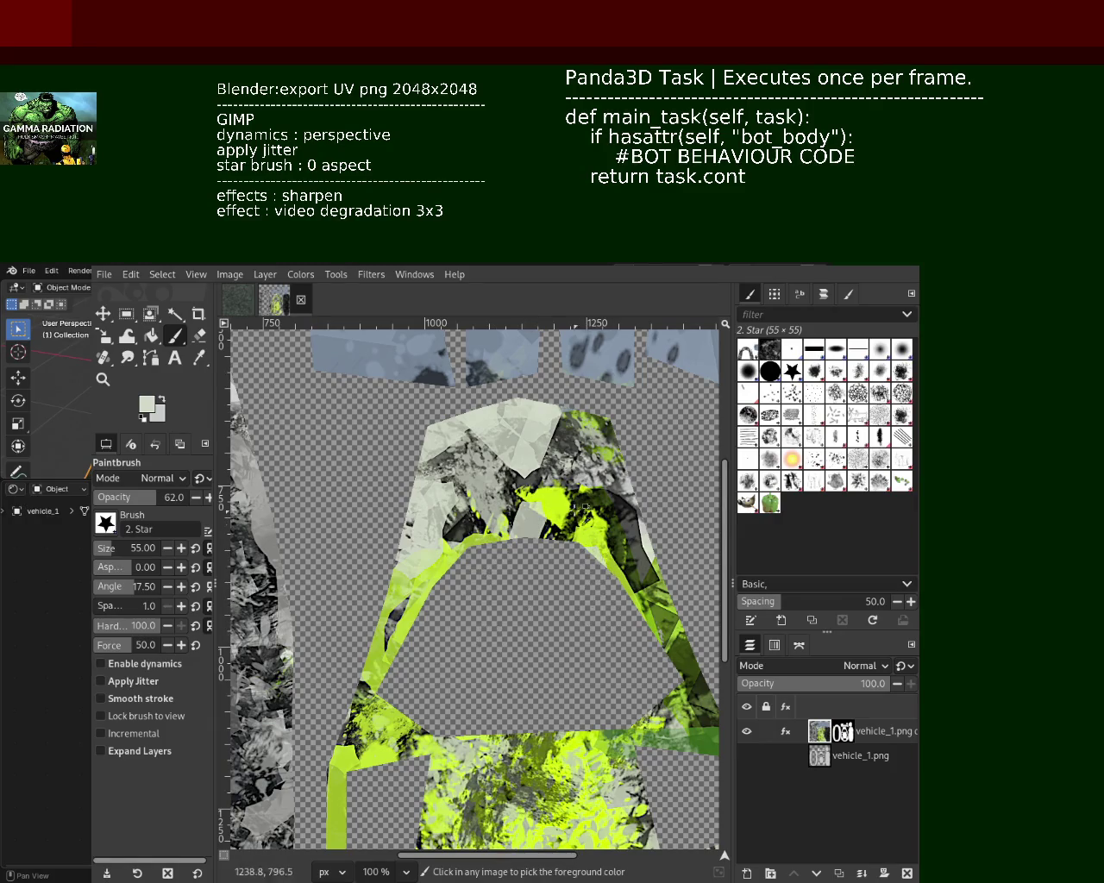
Paint dark grey strokes on the mesh and light grey along its right edge
ctrl+click(534, 476)
drag(534, 455, 458, 447)
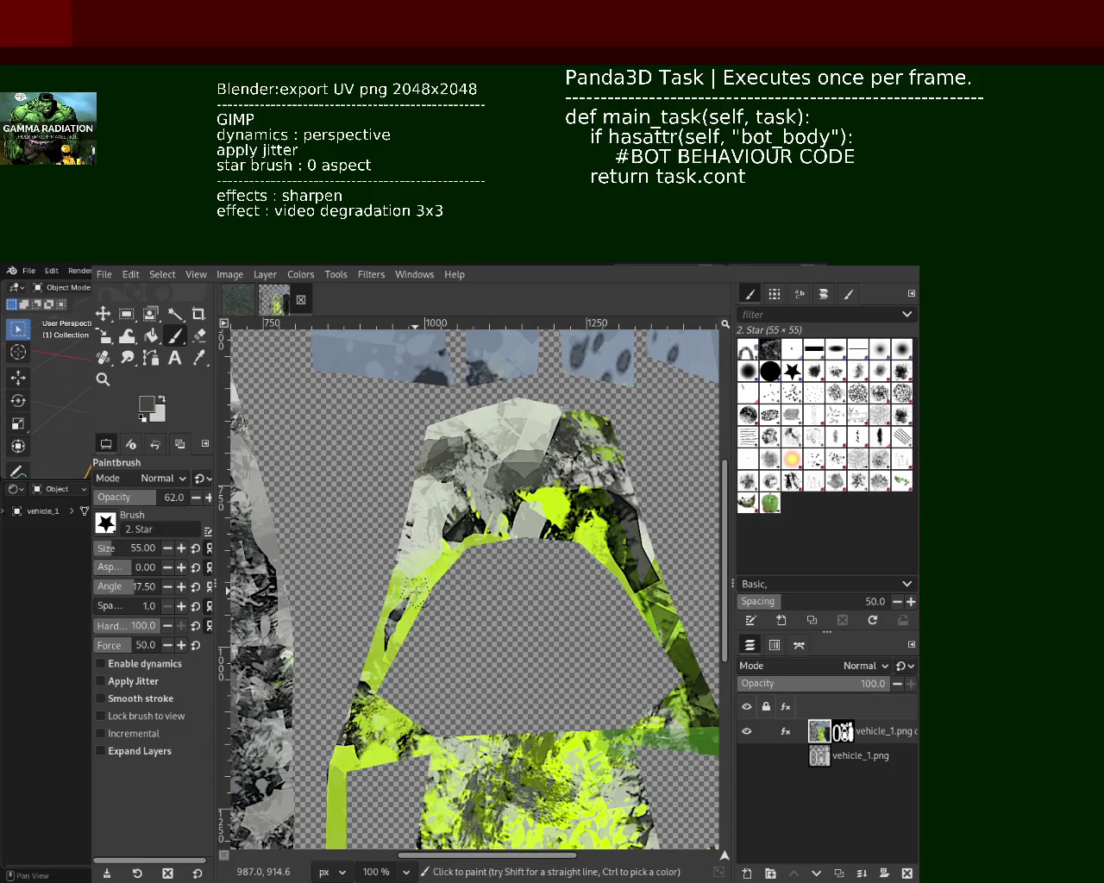
ctrl+click(442, 479)
ctrl+click(513, 457)
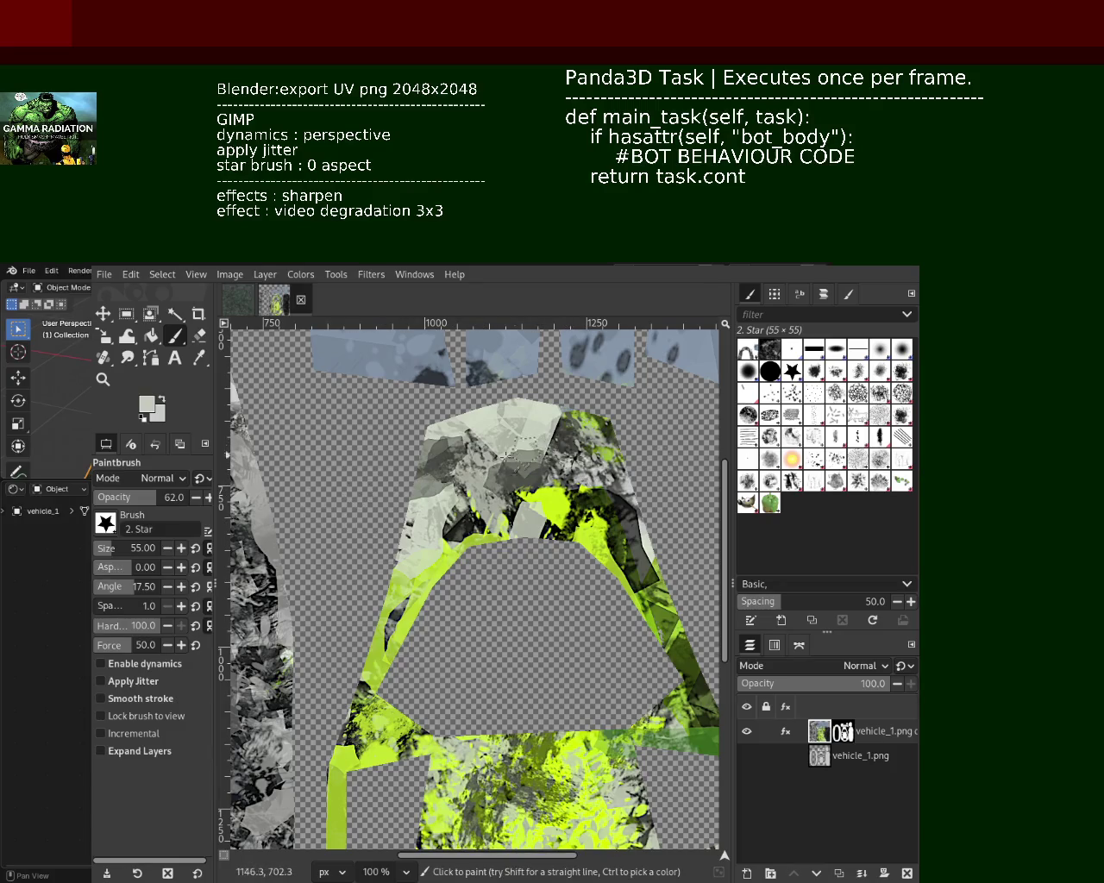
mouse_move(599, 550)
mouse_down()
mouse_move(659, 715)
mouse_move(455, 722)
mouse_up()
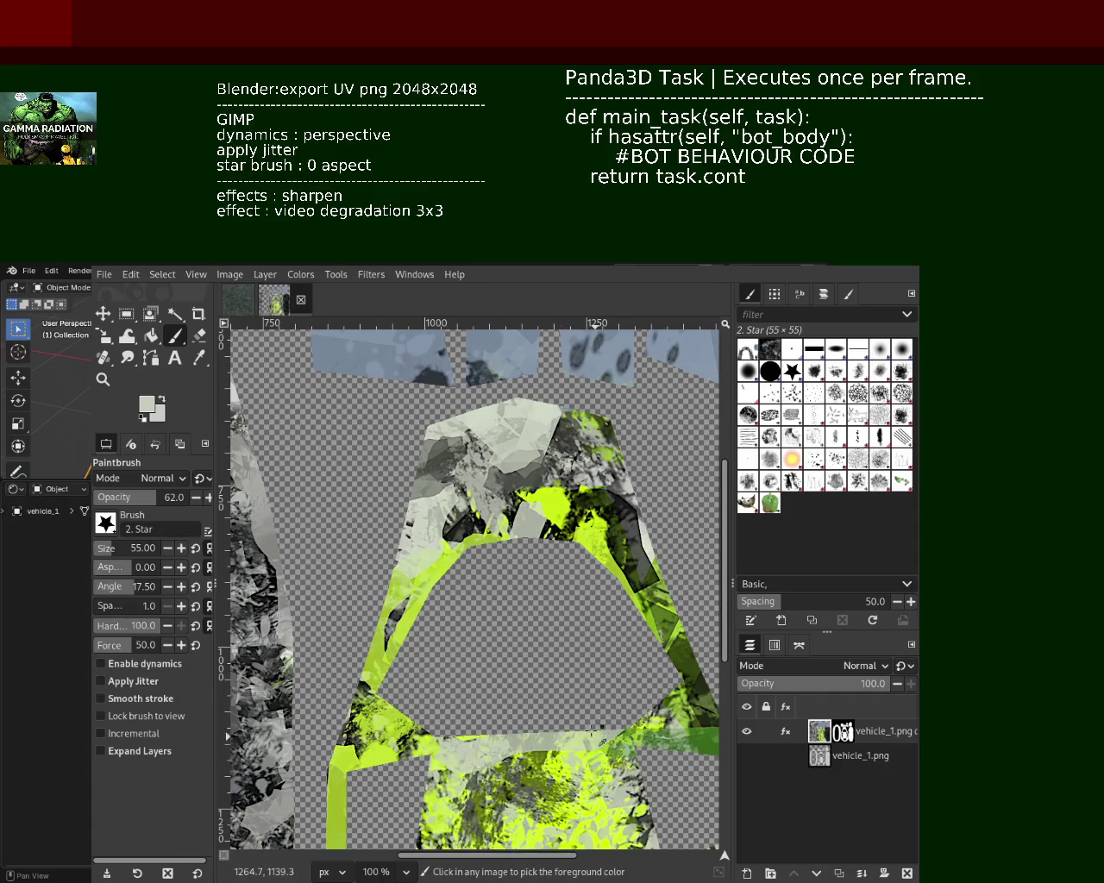
Dab pale grey-green across the mesh, trying and undoing dark strokes at the green/grey boundary
ctrl+click(407, 583)
ctrl+click(546, 544)
drag(517, 474, 504, 471)
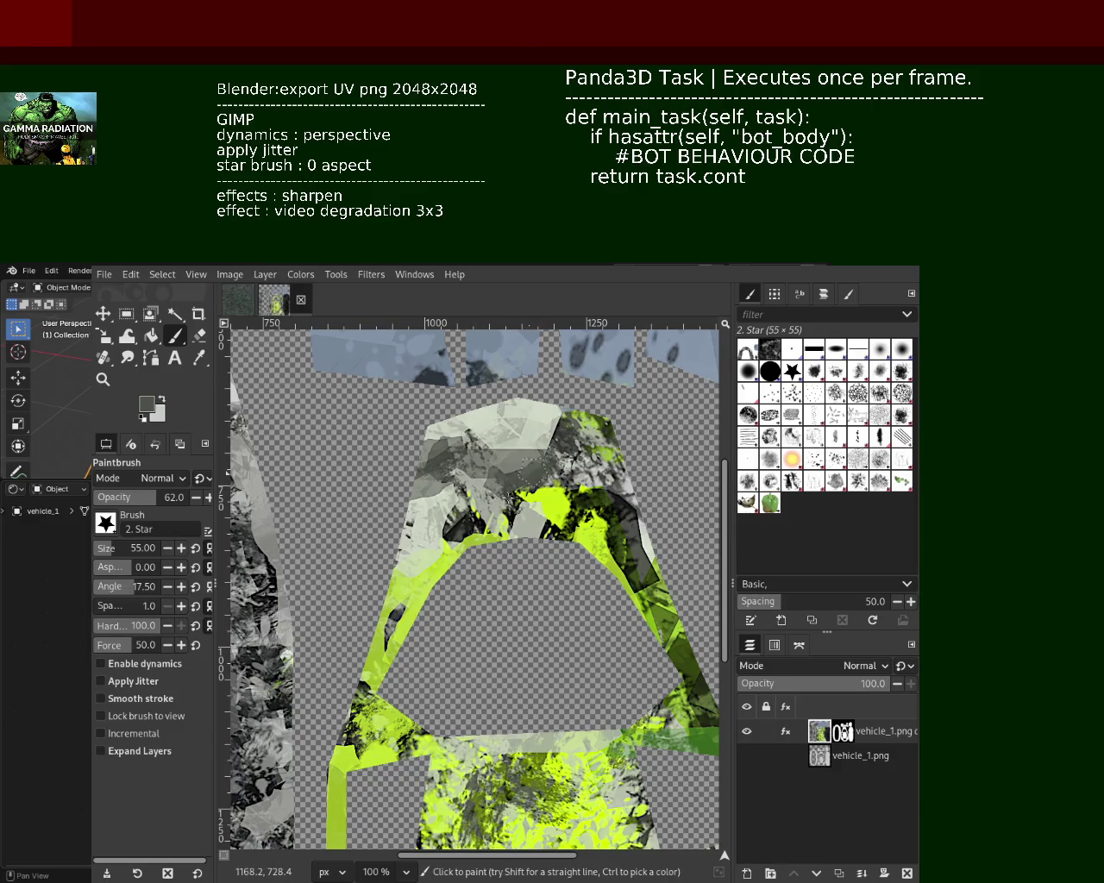
ctrl+click(516, 496)
ctrl+click(572, 497)
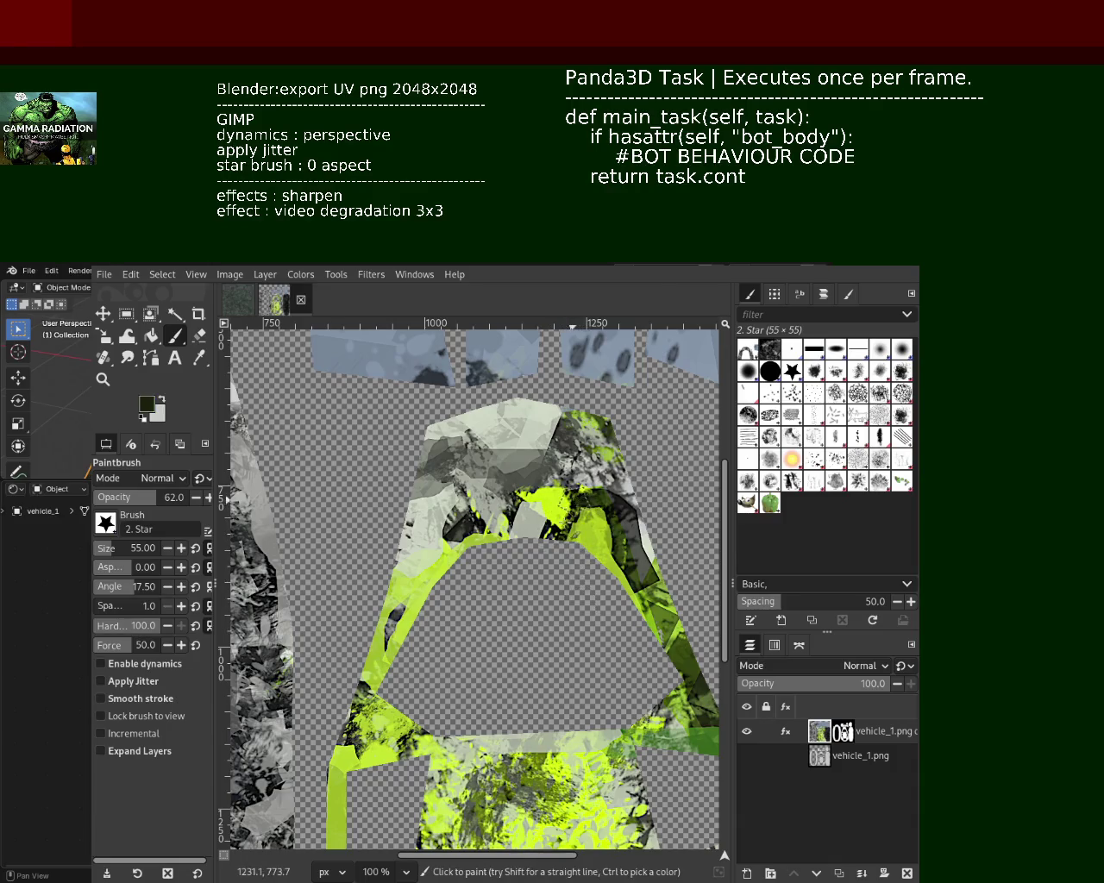
drag(570, 504, 501, 431)
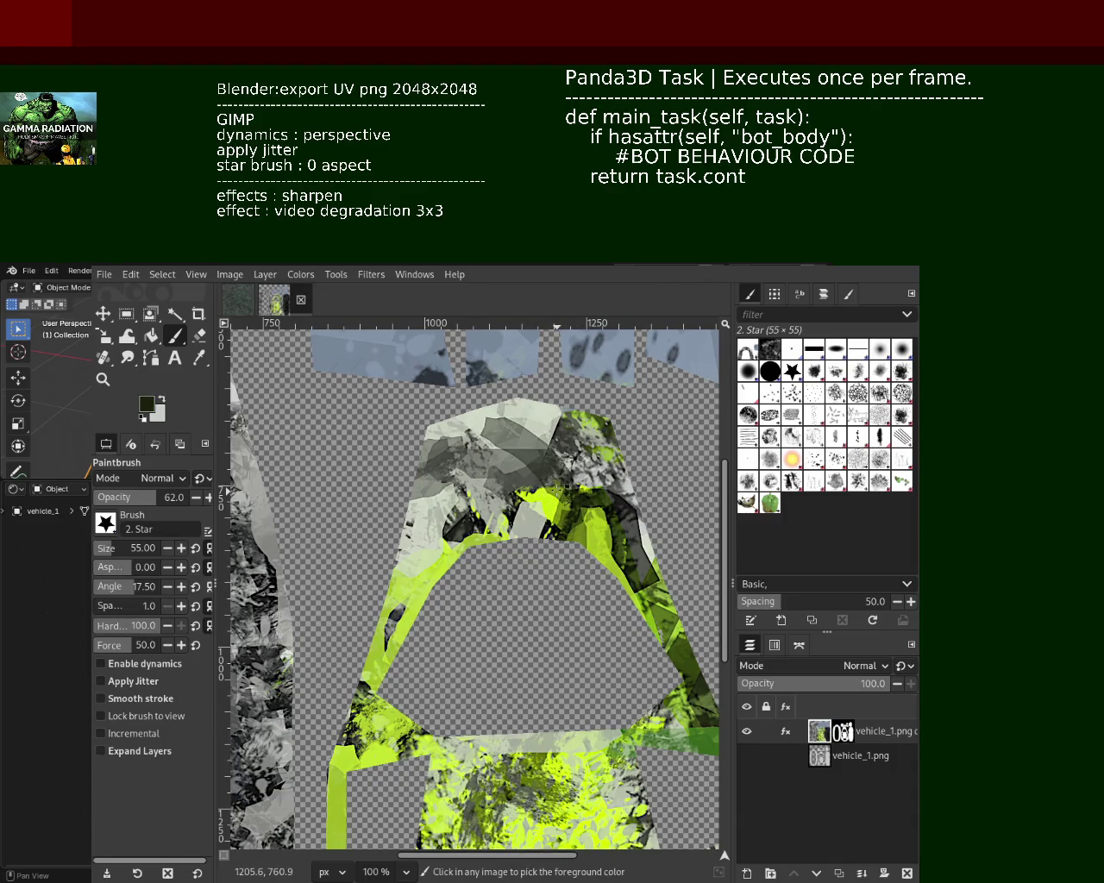
key(ctrl+z)
drag(522, 496, 494, 484)
key(ctrl+z)
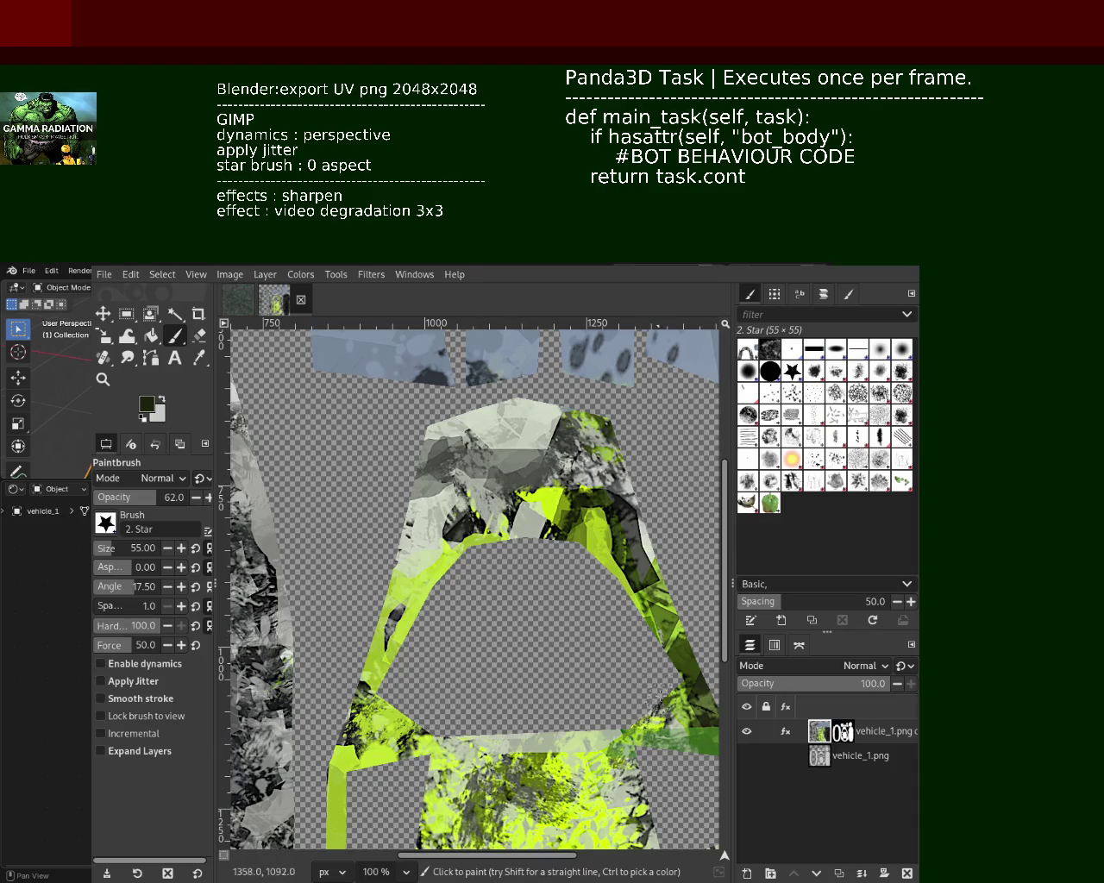
Brighten the lower area with yellow-green, a pale green arc and lime on the lower-left strip
ctrl+click(645, 605)
drag(638, 603, 664, 677)
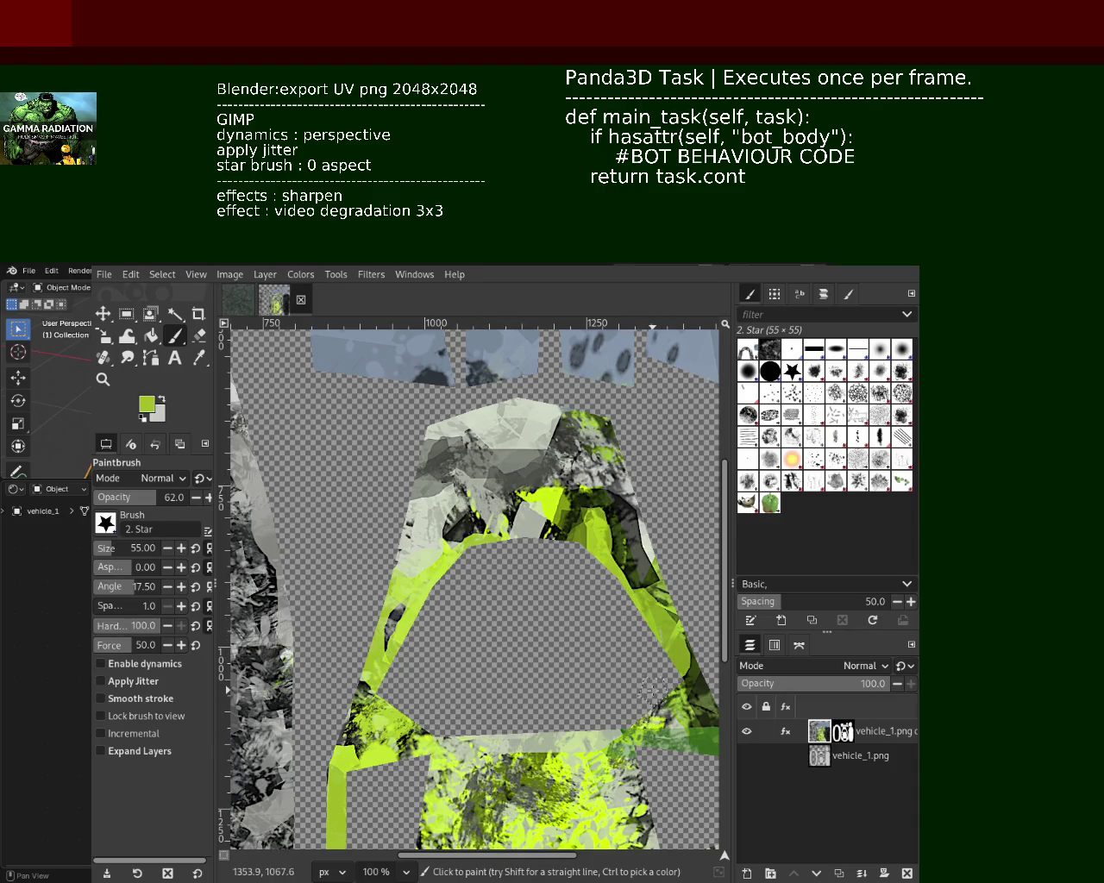
ctrl+click(588, 739)
drag(435, 803, 552, 793)
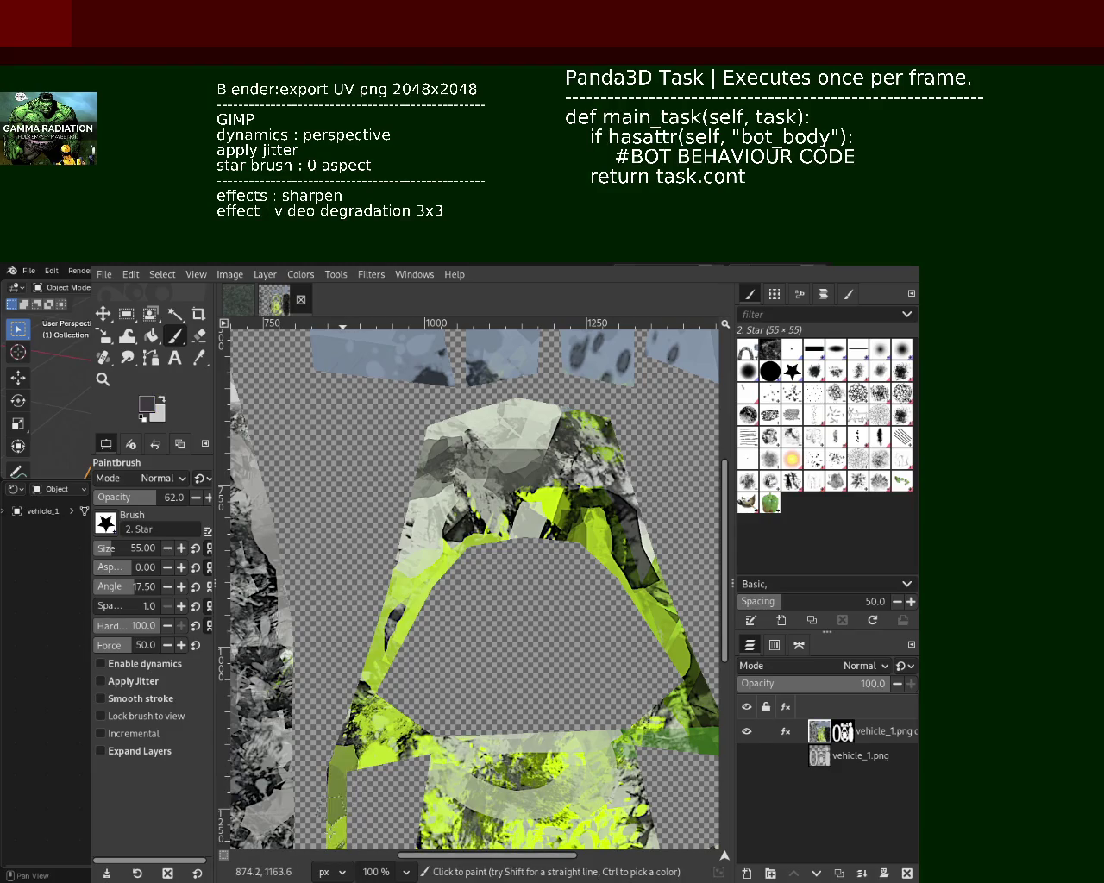
ctrl+click(386, 793)
drag(371, 750, 330, 841)
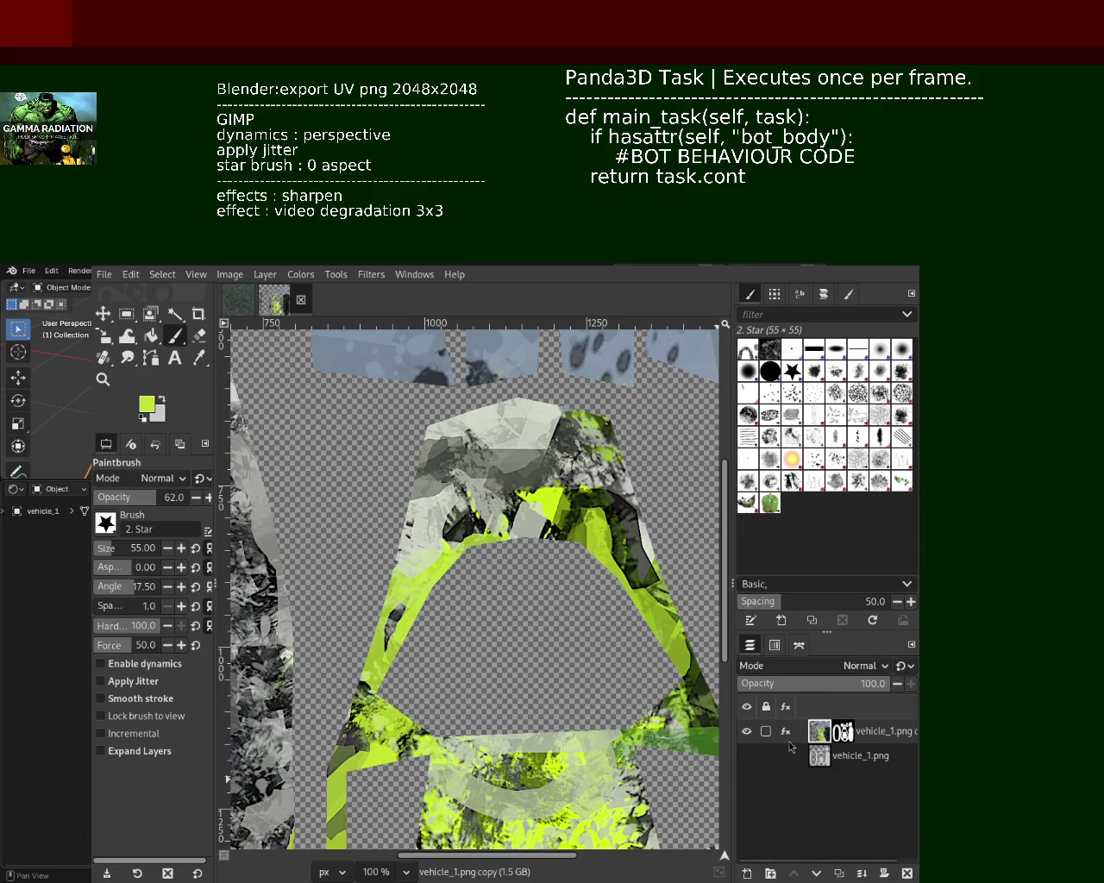
Turn off the Sharpen and Video Degradation layer effects, restoring Video Degradation after an accidental removal
click(785, 732)
click(708, 668)
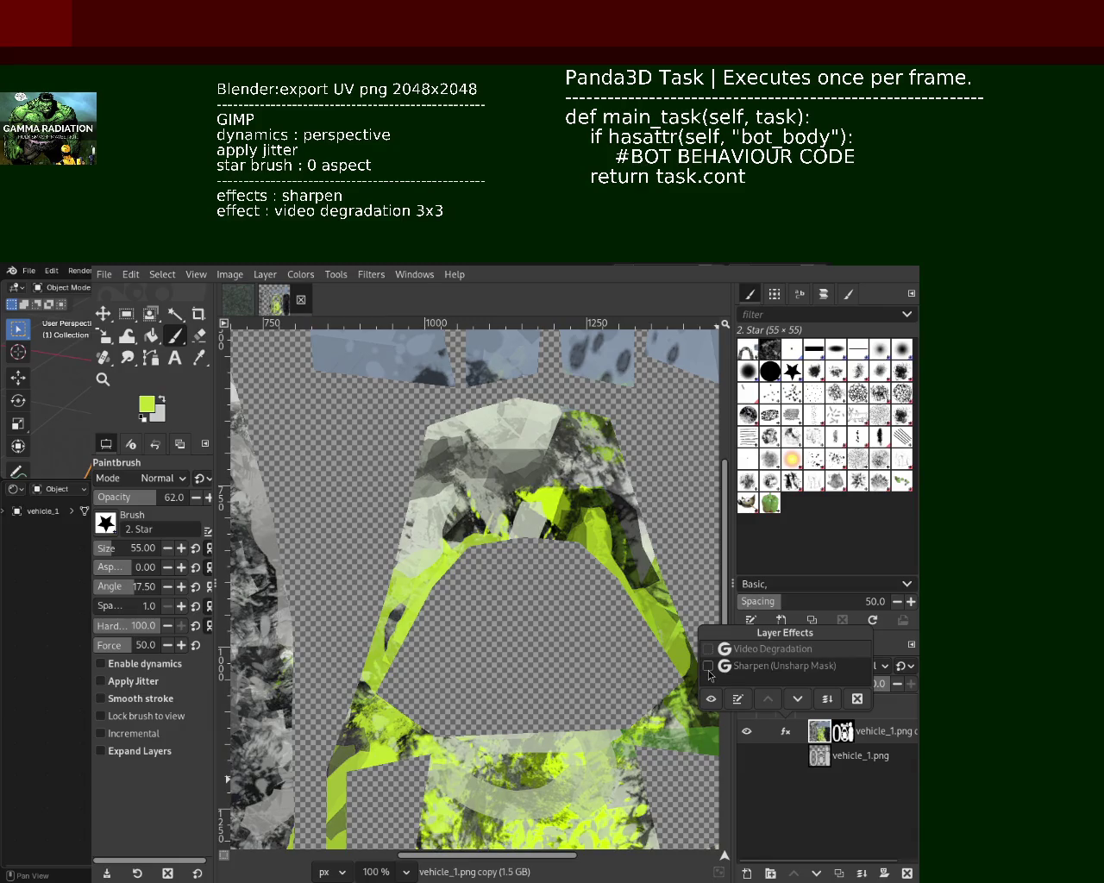
click(857, 698)
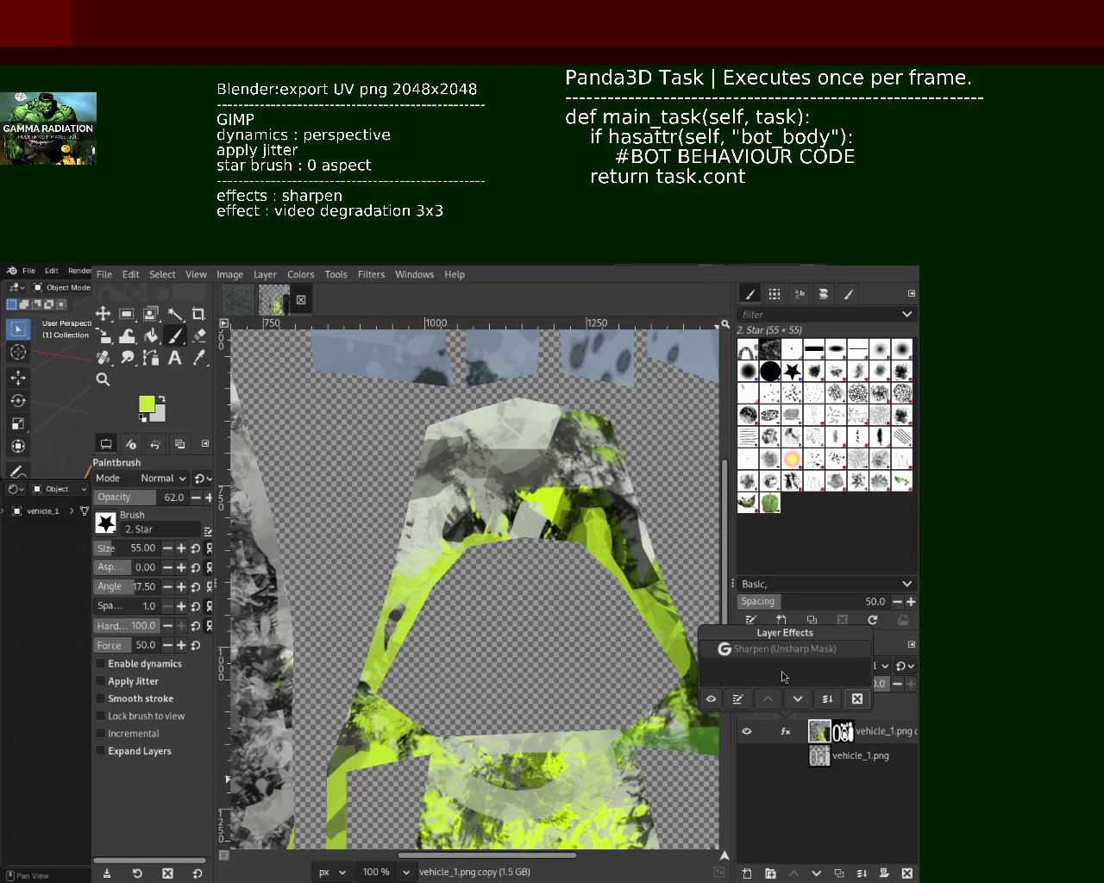
key(ctrl+z)
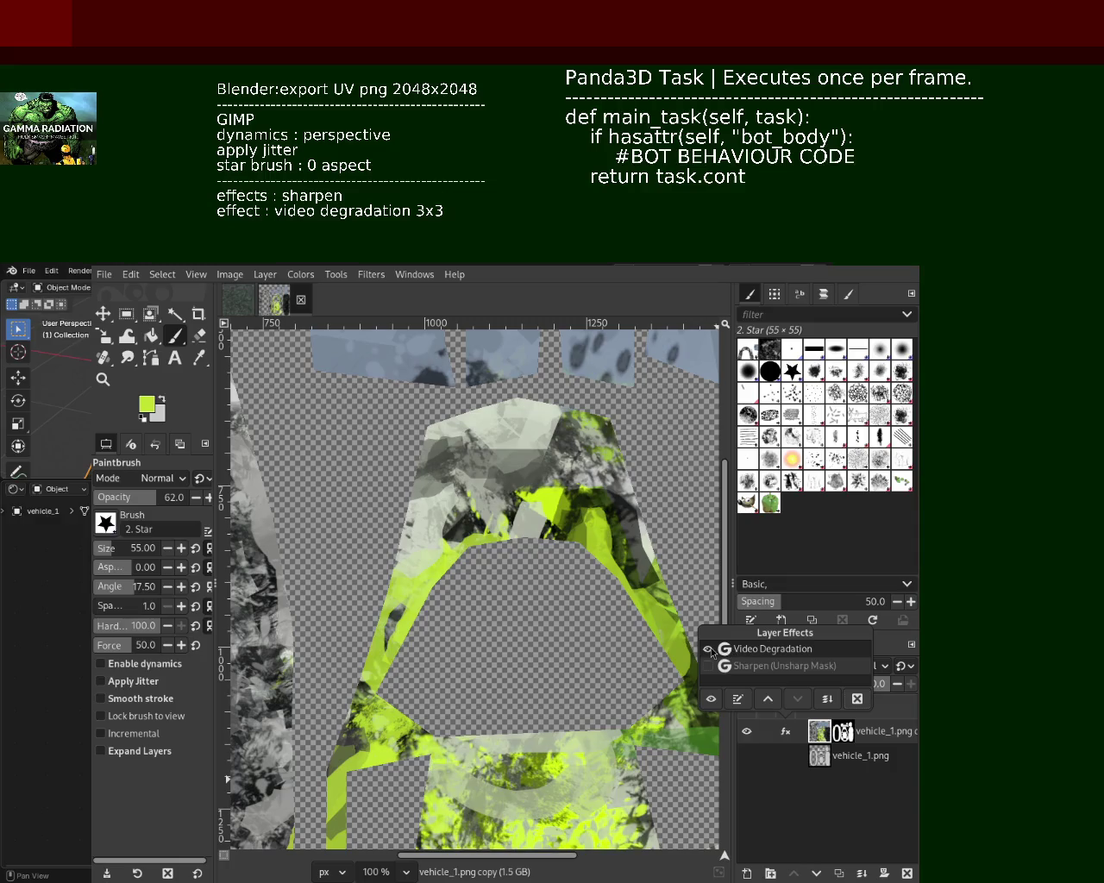
click(709, 651)
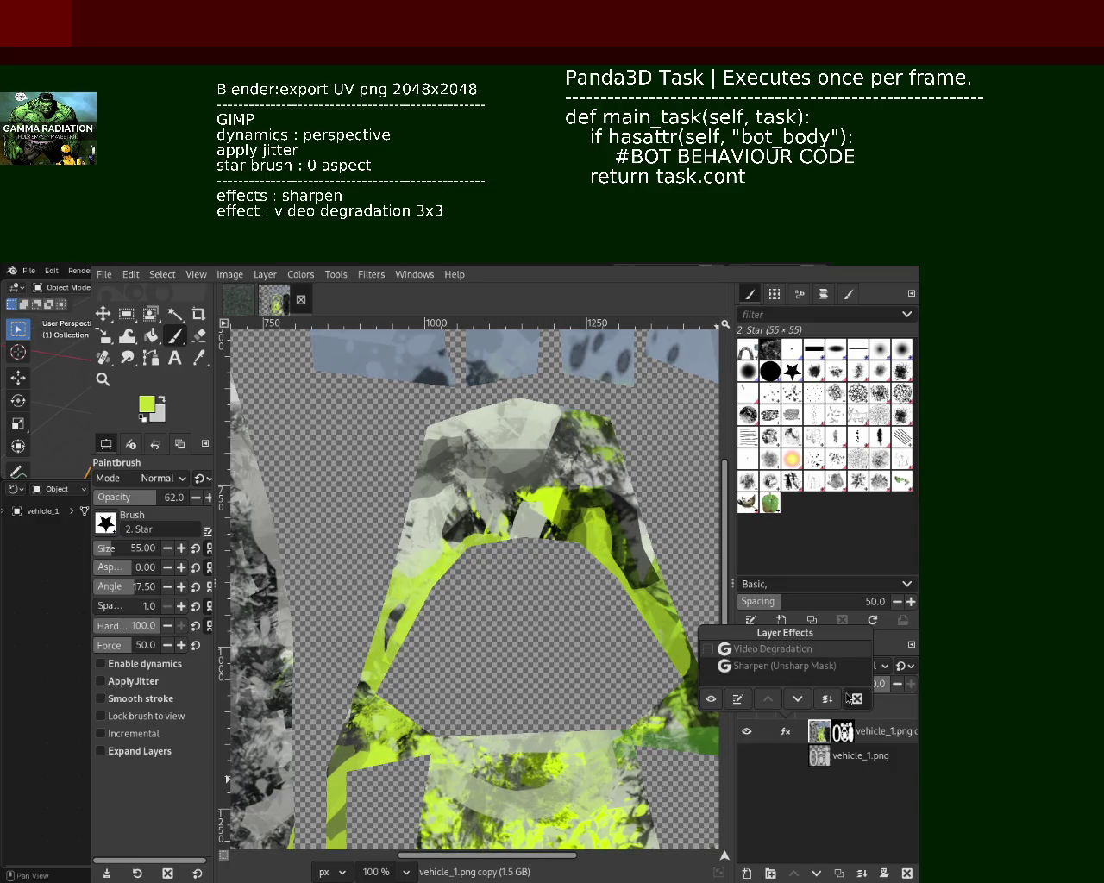
key(Escape)
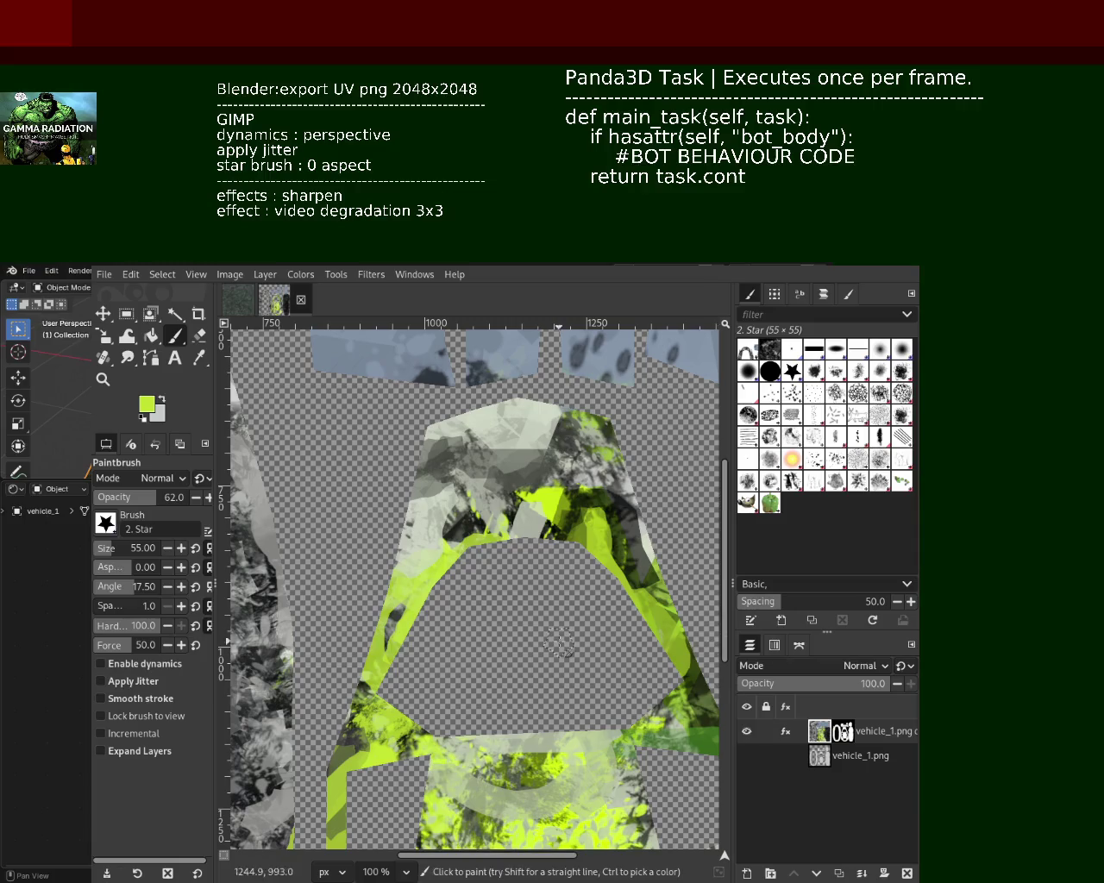
Zoom back in on the centre of the texture and reselect the Paintbrush
click(102, 379)
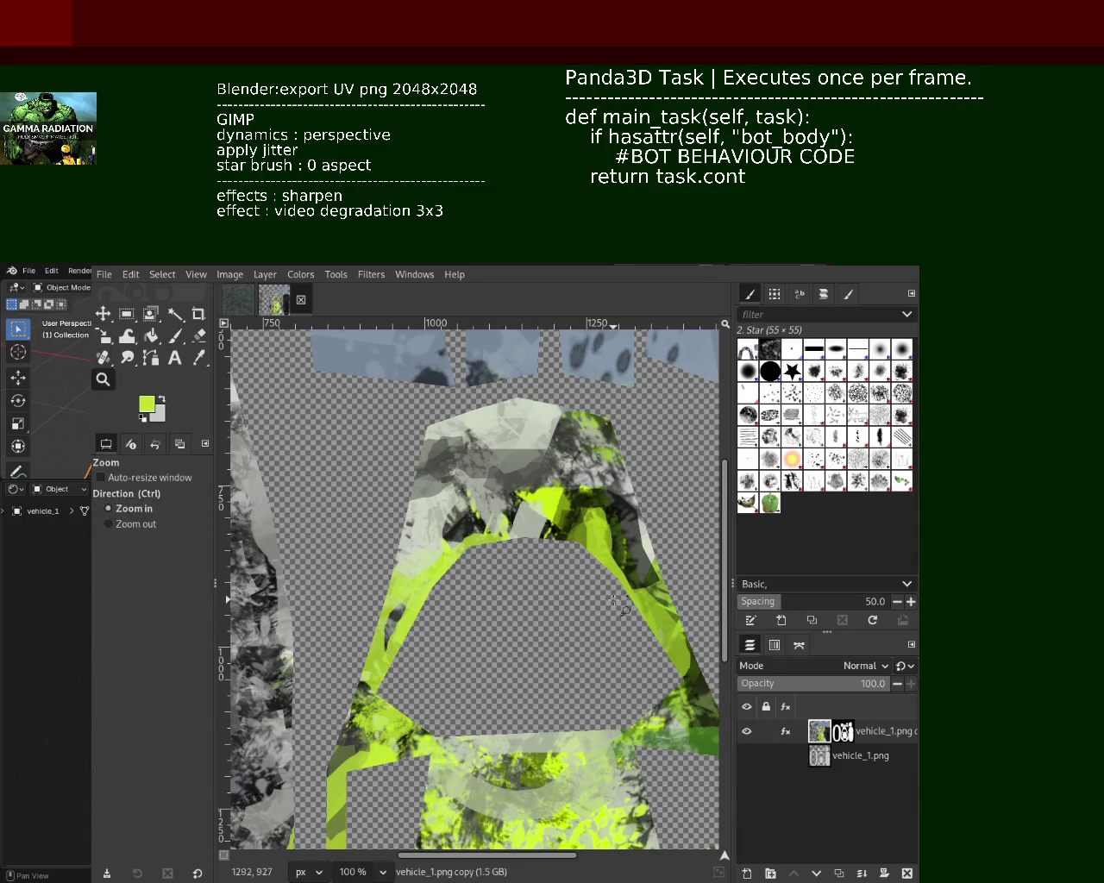
middle_drag(566, 539, 542, 517)
click(539, 518)
ctrl+click(552, 552)
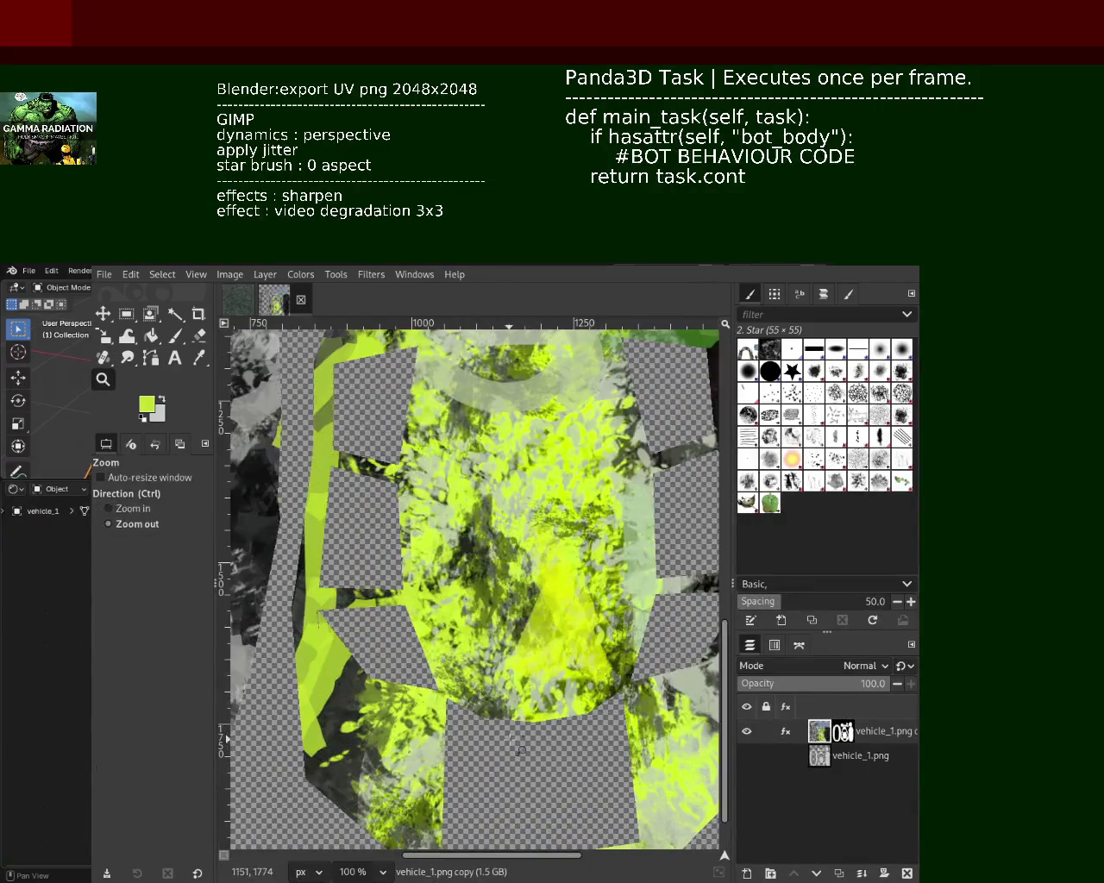
ctrl+click(564, 585)
click(175, 335)
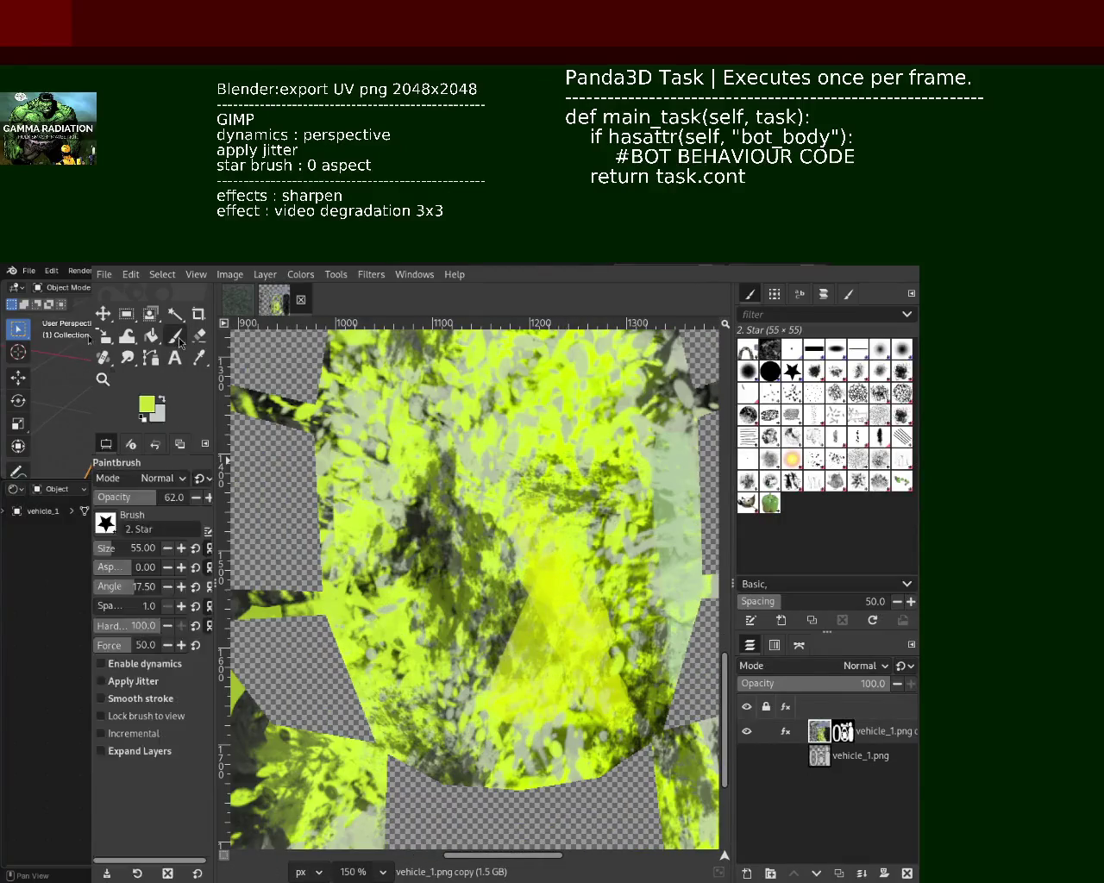
Paint a broad olive stroke down the centre, then cover it with bright lime
ctrl+click(475, 564)
mouse_move(462, 384)
mouse_down()
mouse_move(508, 663)
mouse_move(580, 448)
mouse_up()
key(ctrl+z)
mouse_move(506, 610)
mouse_down()
mouse_move(574, 676)
mouse_move(638, 763)
mouse_up()
ctrl+click(552, 656)
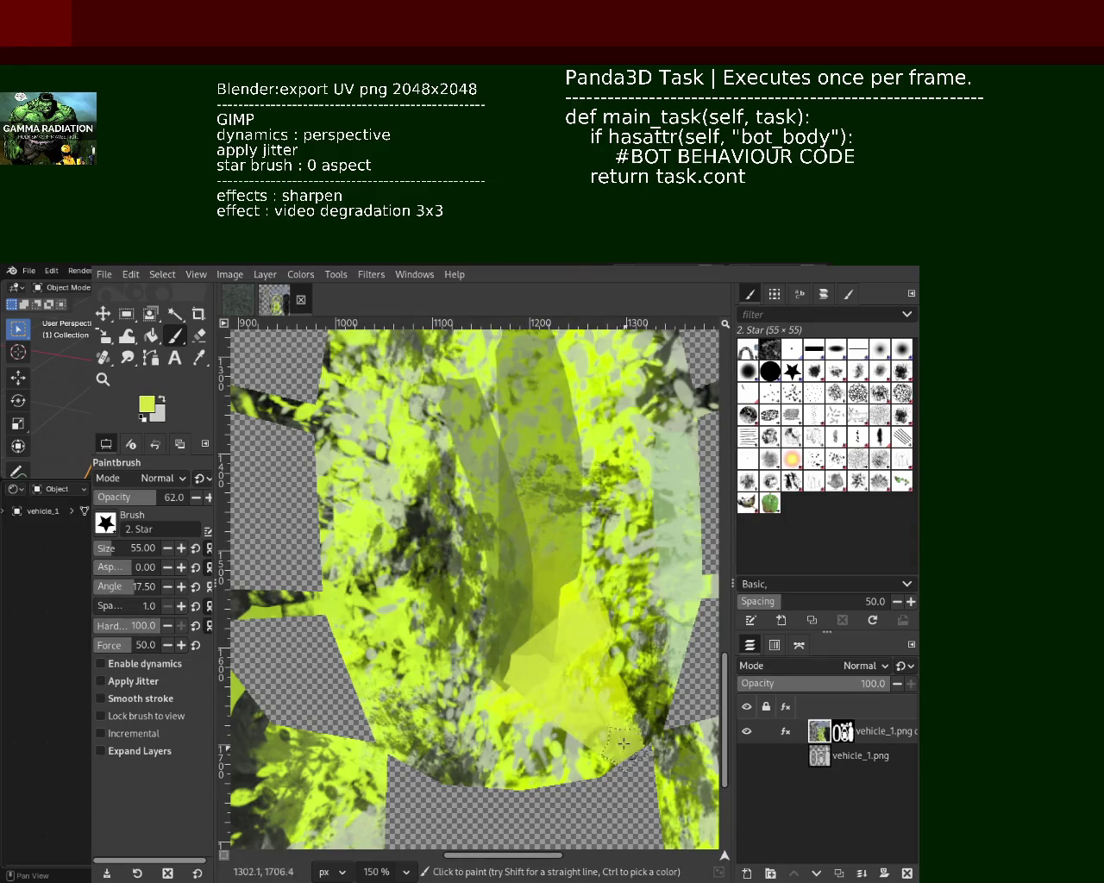
drag(561, 535, 615, 775)
Add straight lime strokes across the lower-left, undoing the last one
click(491, 690)
shift+click(397, 612)
shift+click(414, 751)
shift+click(358, 583)
key(ctrl+z)
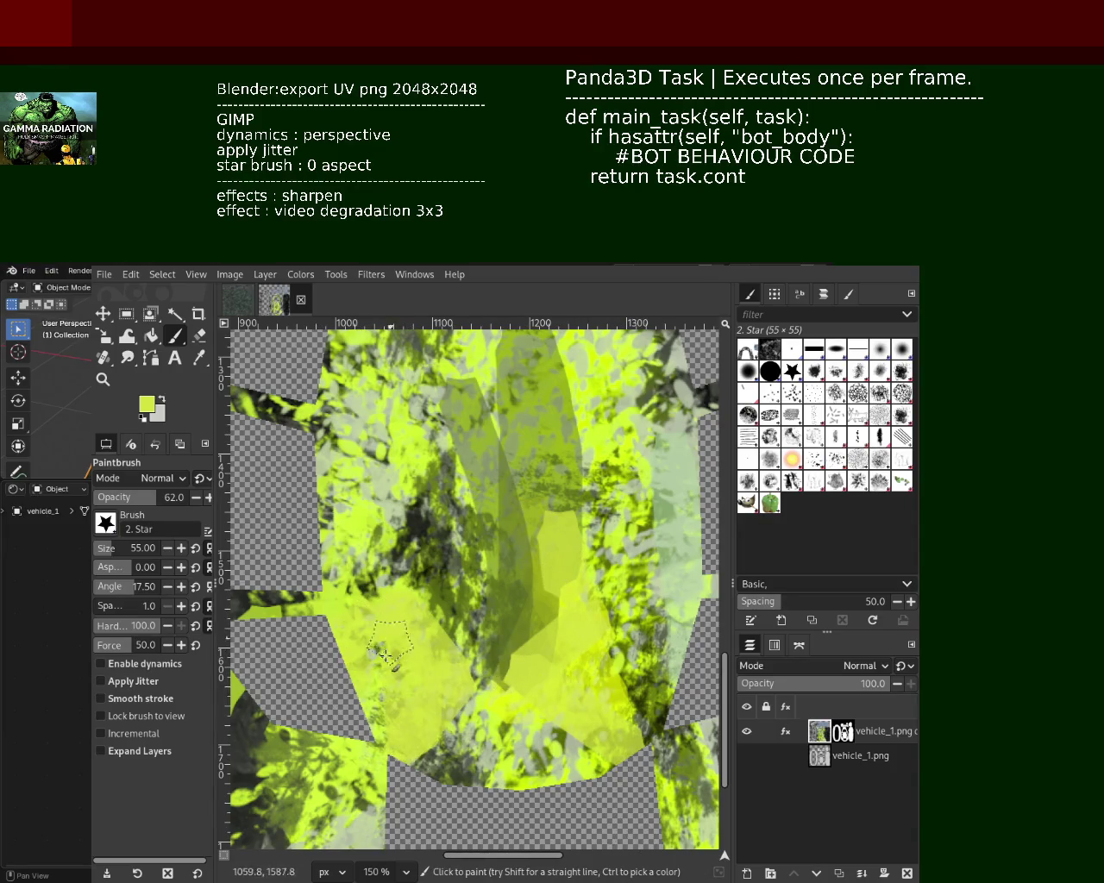
Paint dark olive and pale grey-green left of centre, then cover them with lime
ctrl+click(404, 536)
mouse_move(405, 379)
mouse_down()
mouse_move(415, 458)
mouse_move(370, 362)
mouse_move(351, 428)
mouse_up()
ctrl+click(415, 458)
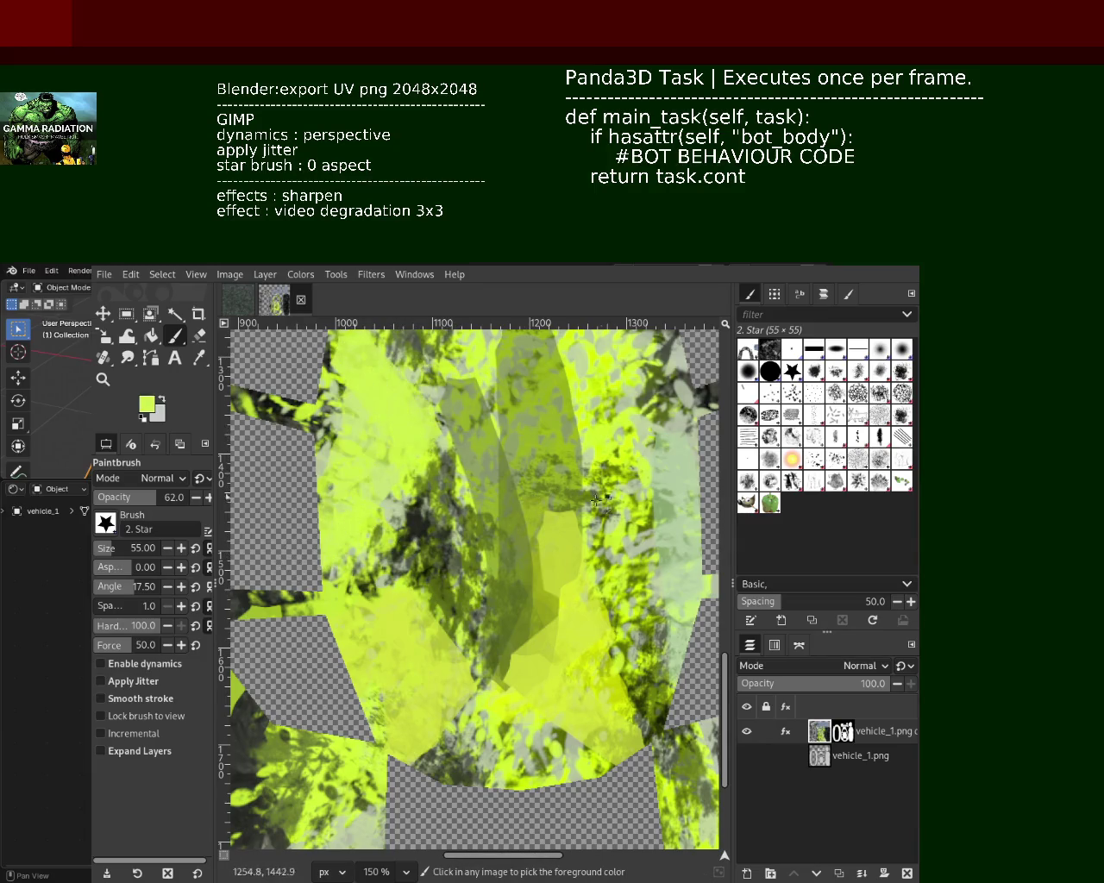
ctrl+click(686, 470)
mouse_move(323, 366)
mouse_down()
mouse_move(366, 414)
mouse_move(354, 491)
mouse_up()
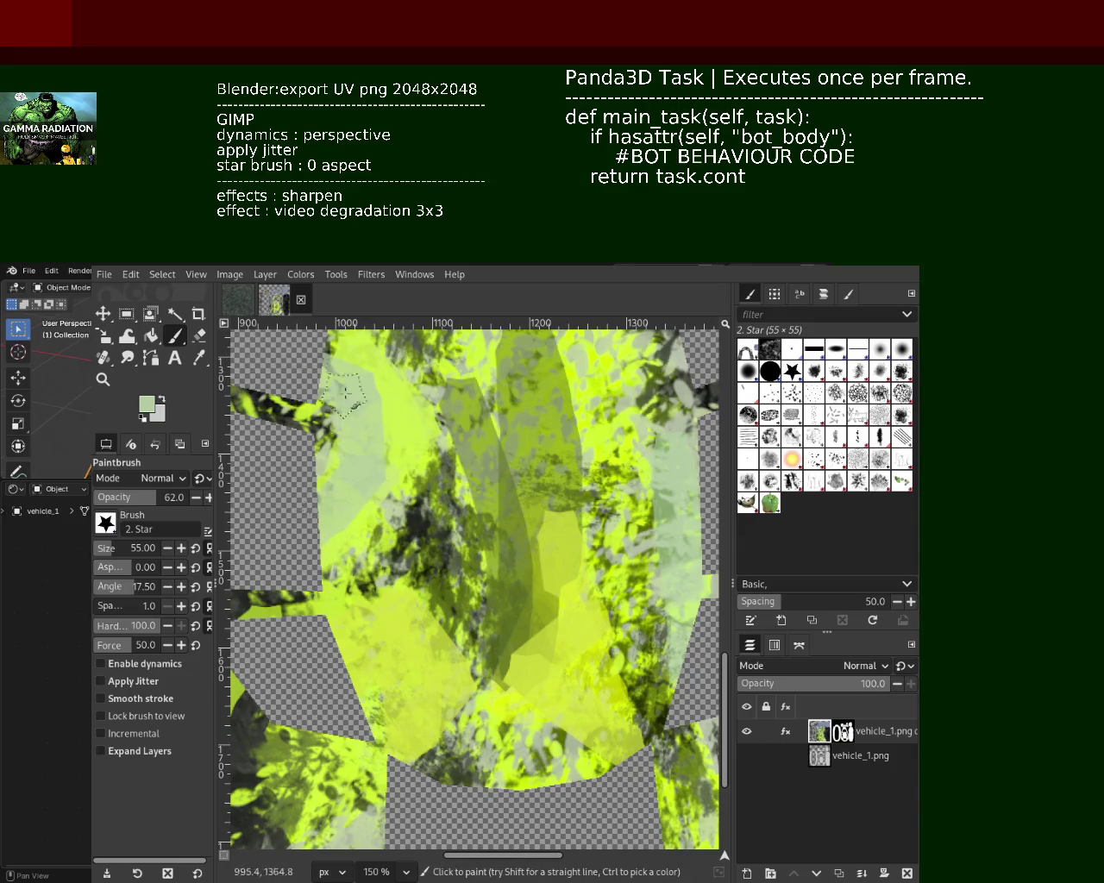
ctrl+click(398, 418)
mouse_move(398, 418)
mouse_down()
mouse_move(336, 535)
mouse_move(398, 780)
mouse_up()
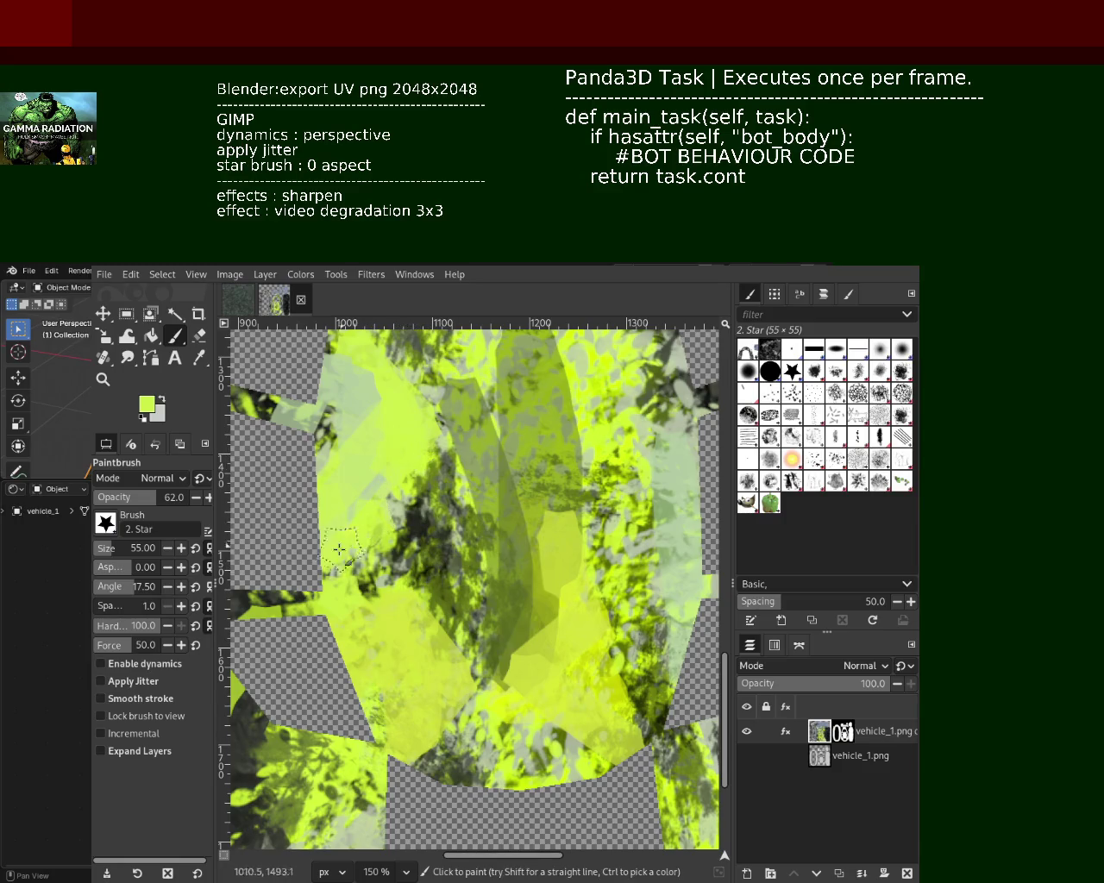
Paint pale grey-green strips down the left-centre and lower centre, plus a yellow-green band
ctrl+click(285, 410)
drag(353, 388, 340, 569)
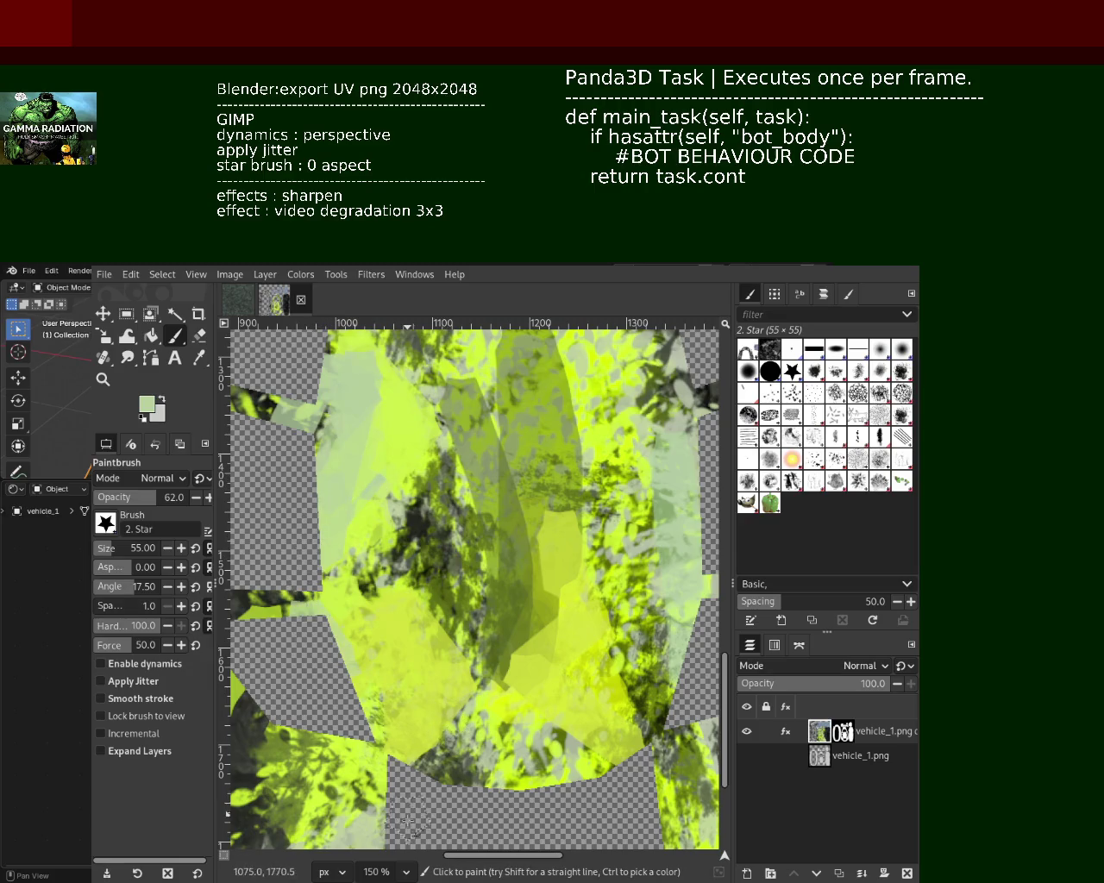
drag(552, 758, 516, 793)
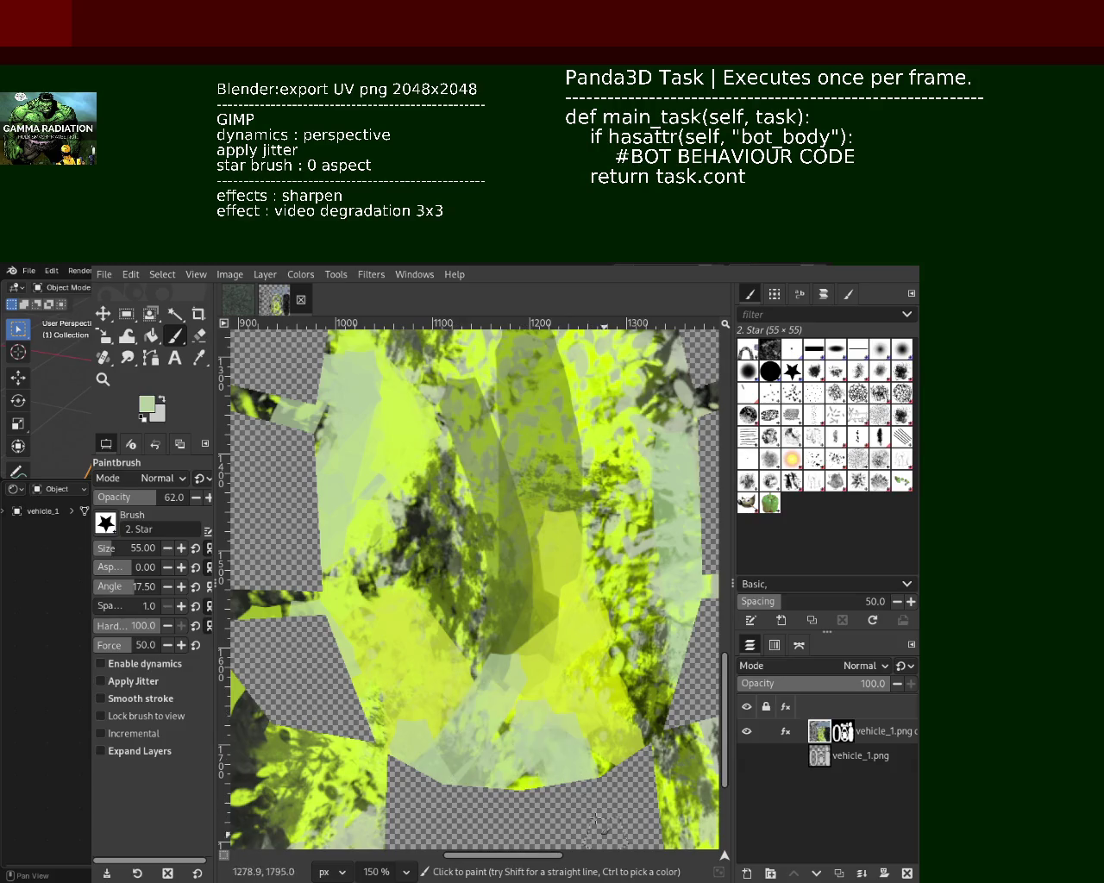
drag(557, 630, 419, 634)
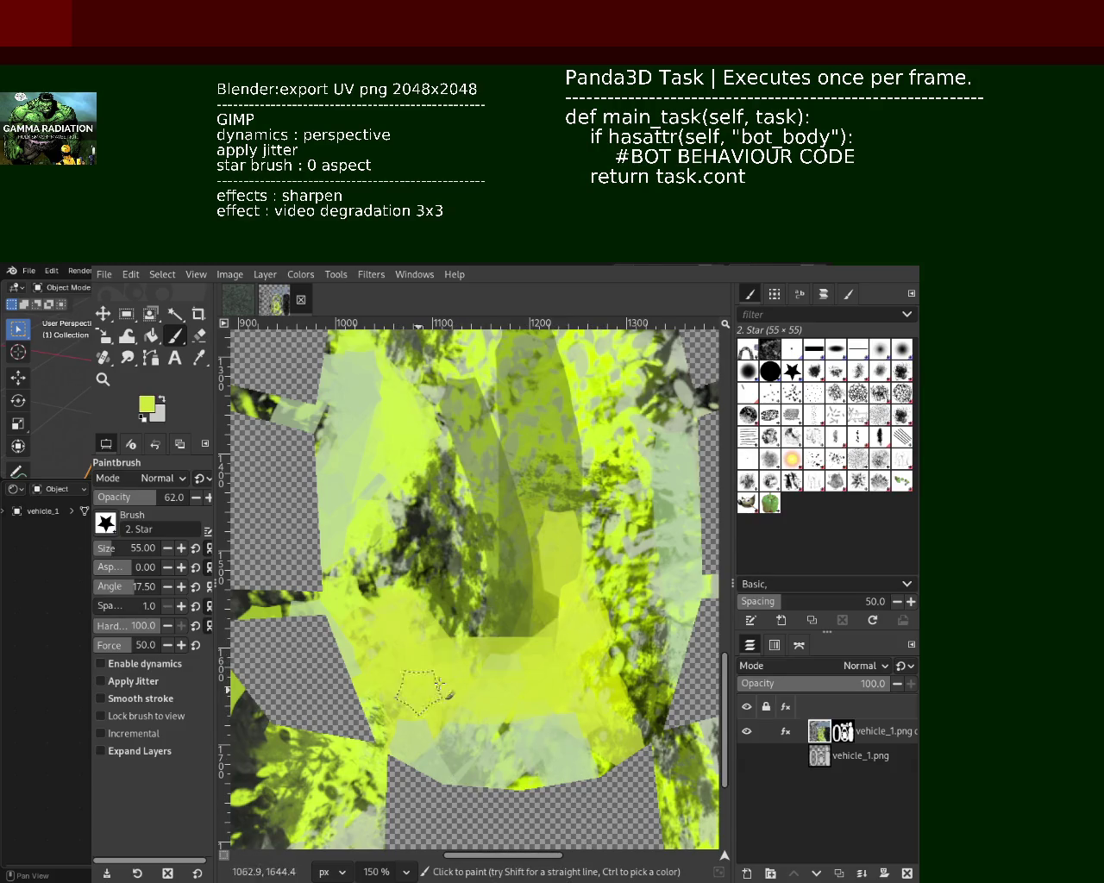
Darken the central vertical band with olive green, undoing a pale lower-middle stroke
ctrl+click(531, 442)
mouse_move(515, 366)
mouse_down()
mouse_move(527, 630)
mouse_move(362, 656)
mouse_up()
ctrl+click(668, 505)
drag(491, 693, 502, 713)
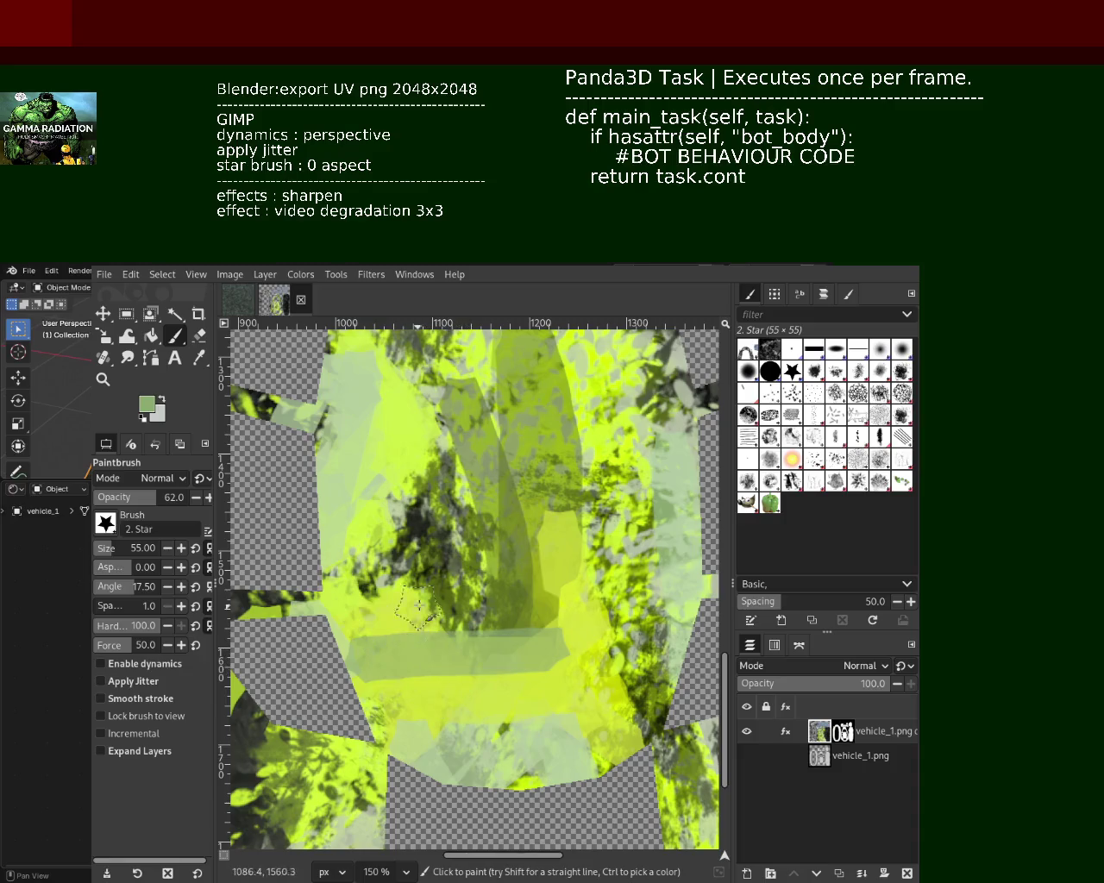
key(ctrl+z)
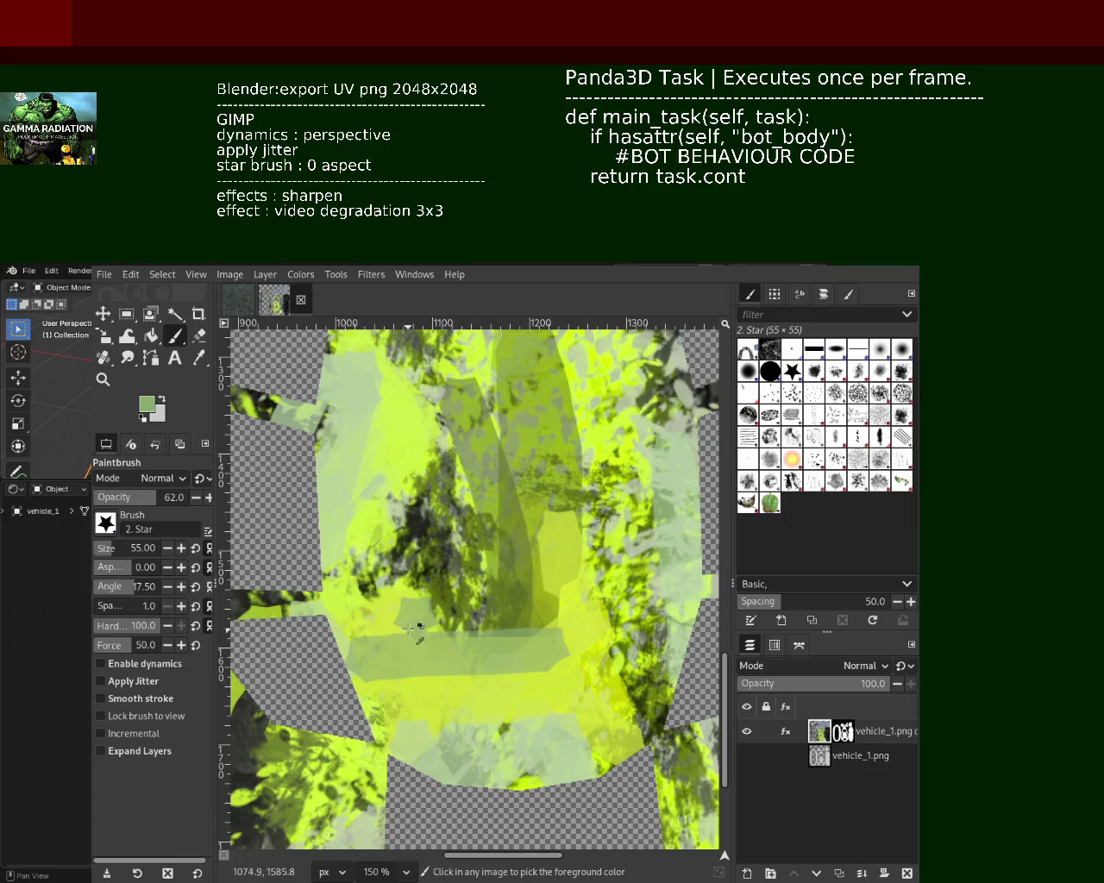
Add bright yellow, pale yellow and pale green patches on the lower area, then zoom out
ctrl+click(404, 618)
mouse_move(410, 616)
mouse_down()
mouse_move(448, 655)
mouse_move(383, 660)
mouse_up()
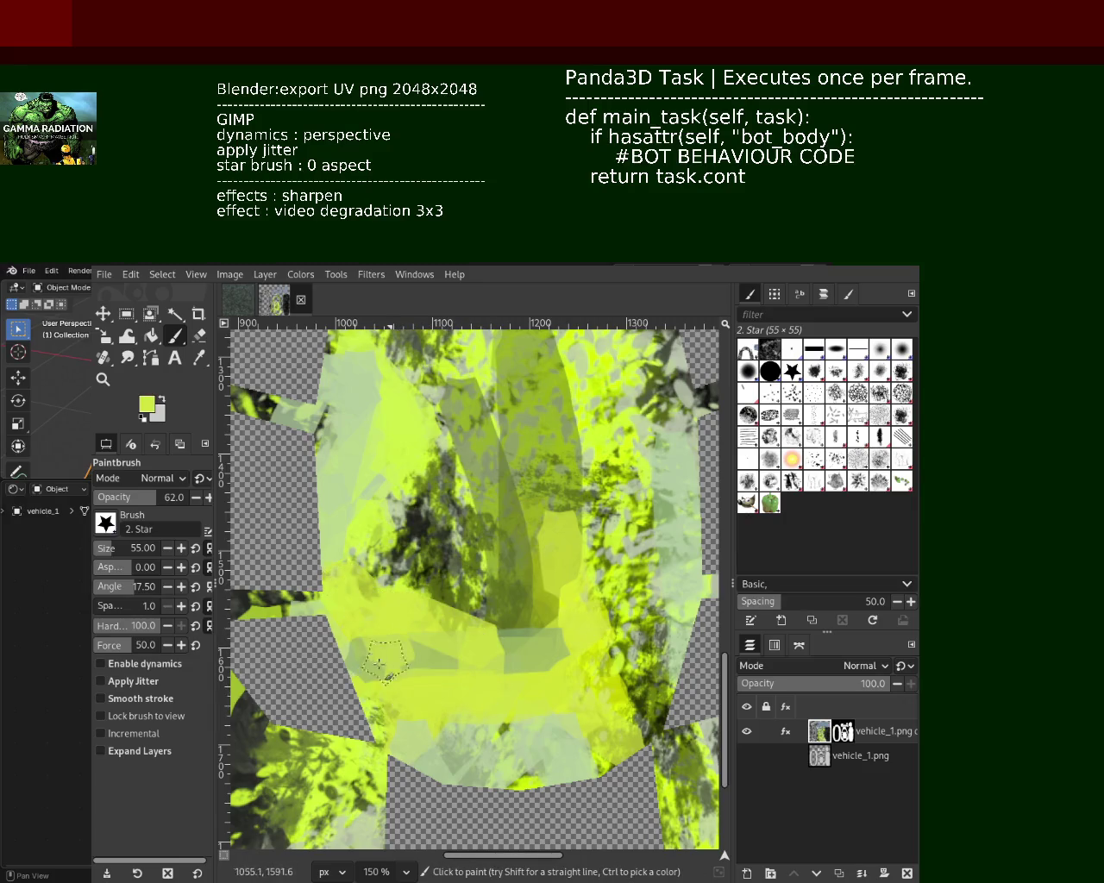
drag(318, 713, 404, 800)
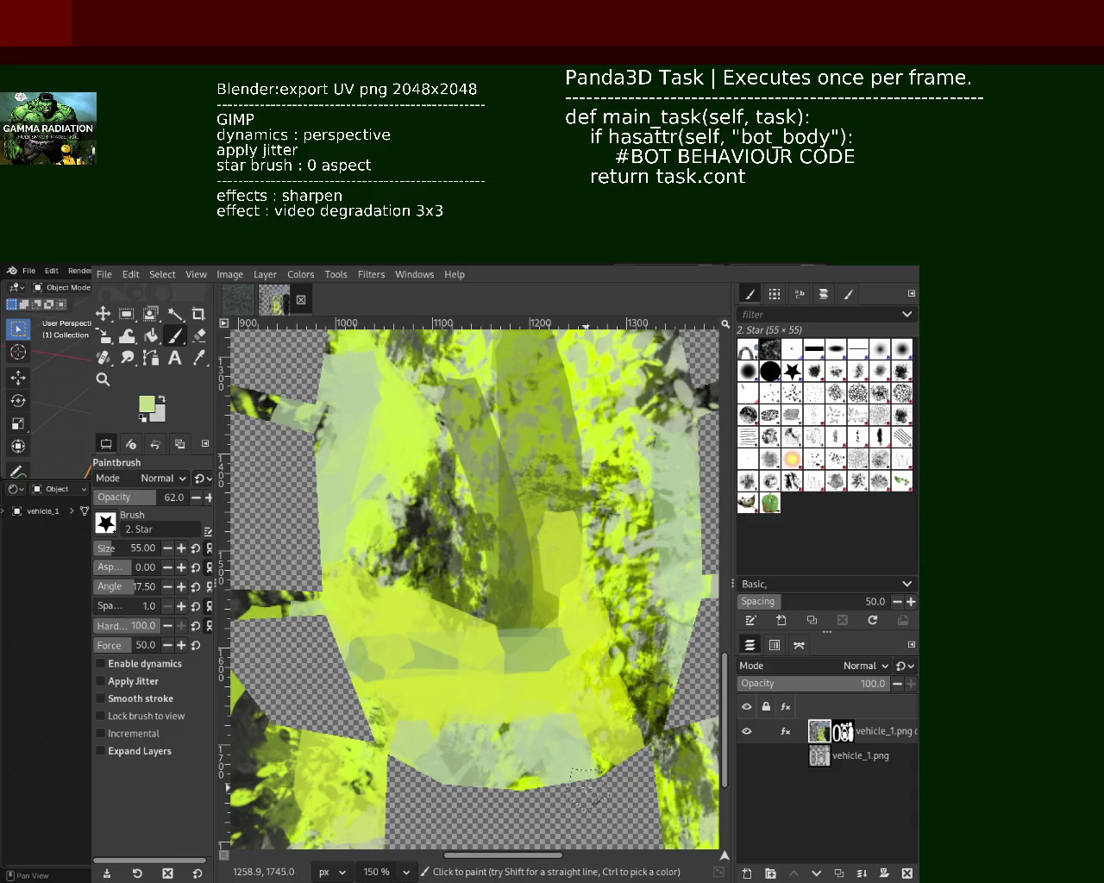
drag(431, 681, 511, 795)
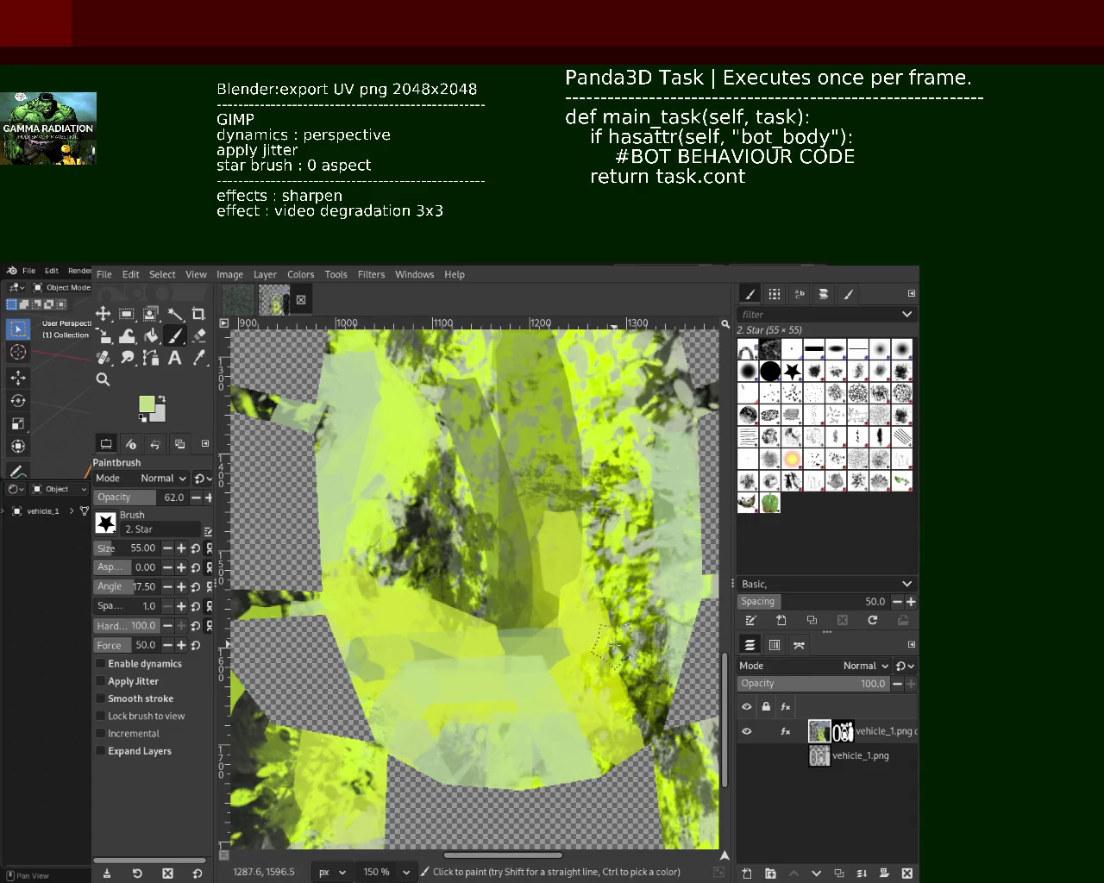
mouse_move(665, 578)
mouse_down()
mouse_move(643, 414)
mouse_move(659, 598)
mouse_up()
key(ctrl+z)
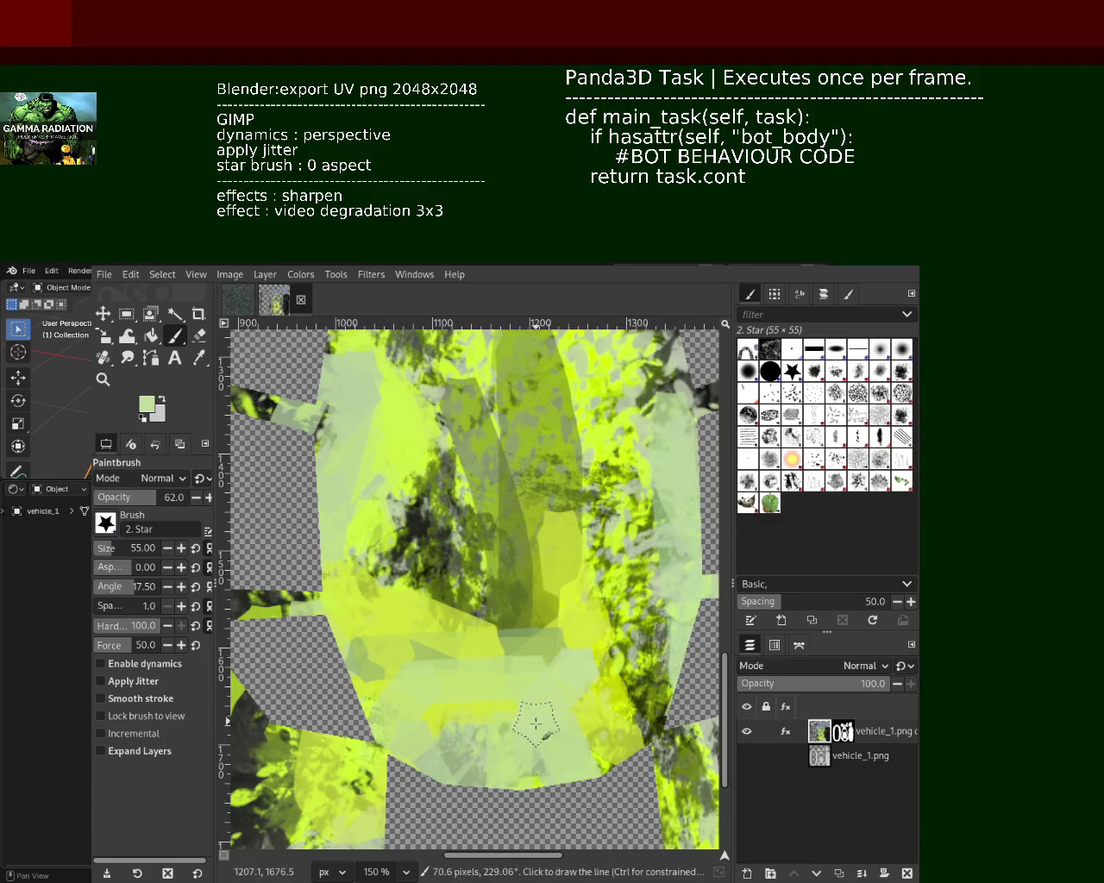
drag(578, 626, 547, 767)
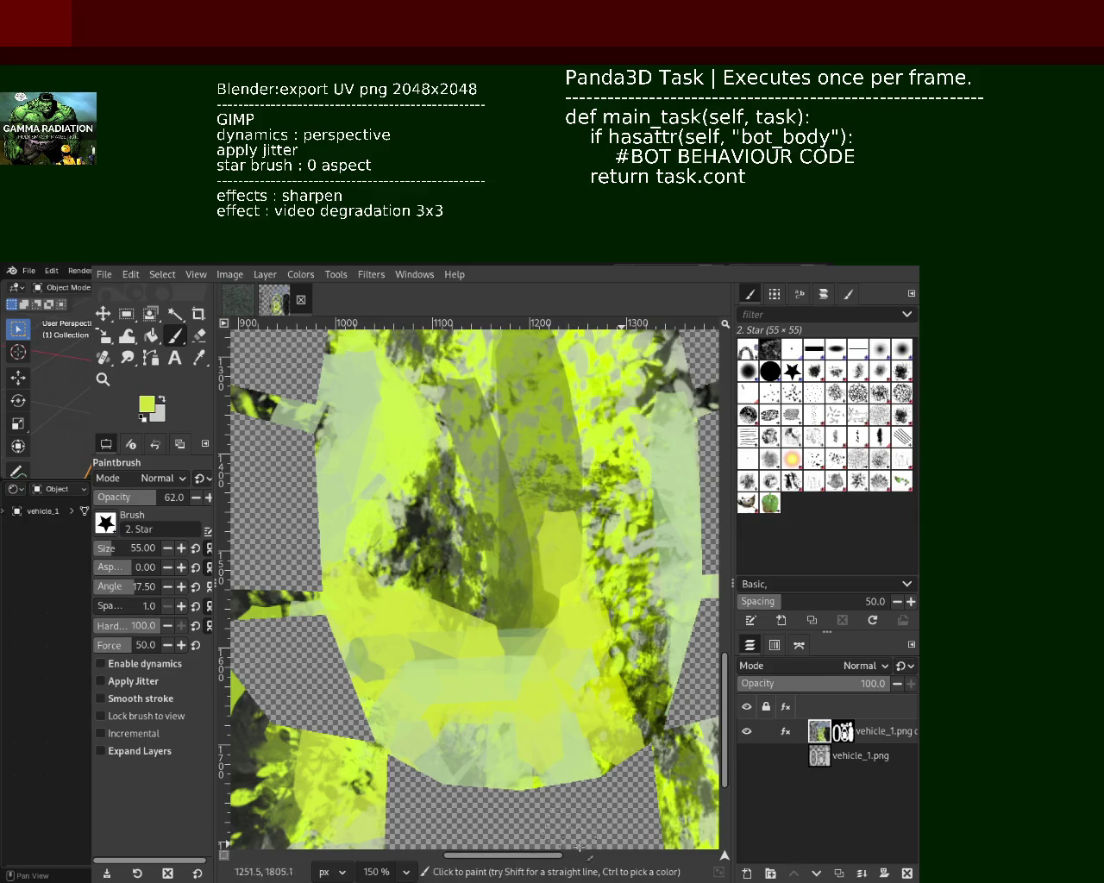
click(103, 379)
click(526, 609)
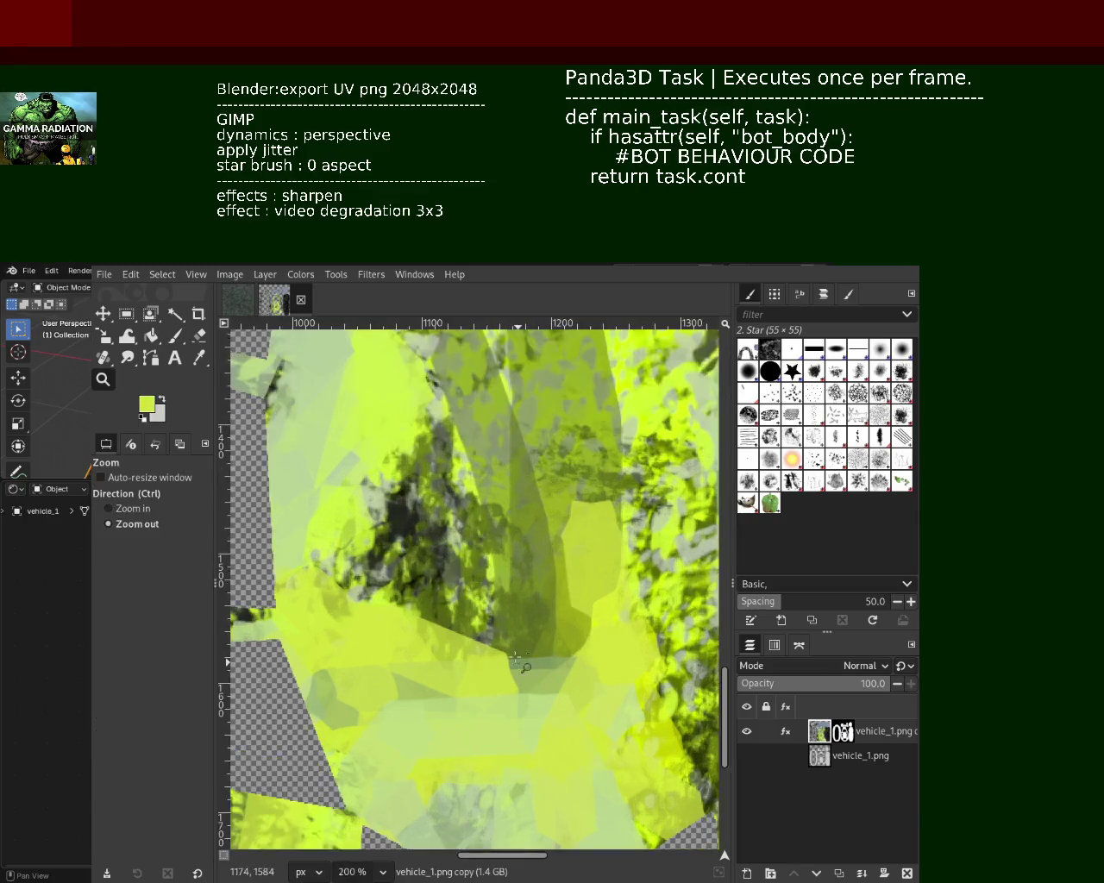
Return the view to 100% and paint yellow-green star-brush strokes around the centre and top oval
ctrl+click(526, 609)
ctrl+click(526, 608)
click(526, 609)
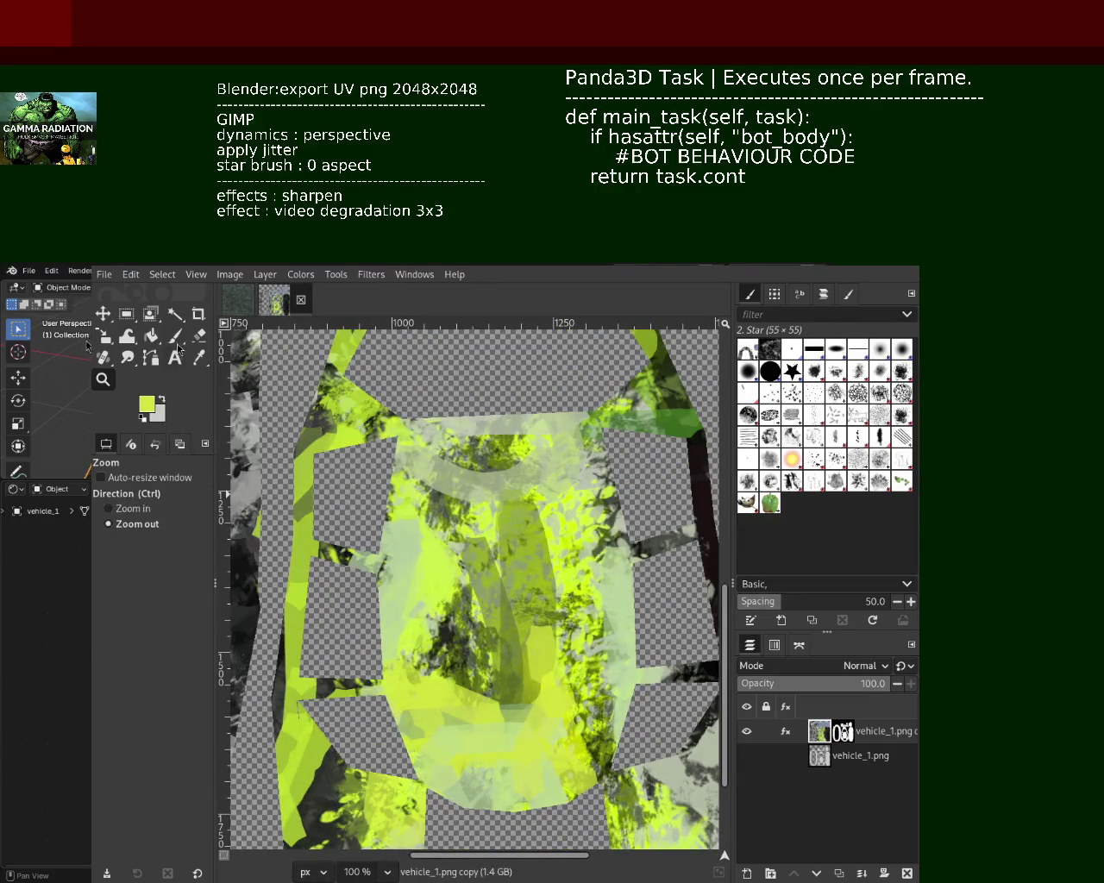
key(p)
mouse_move(518, 729)
mouse_down()
mouse_move(463, 539)
mouse_move(531, 703)
mouse_up()
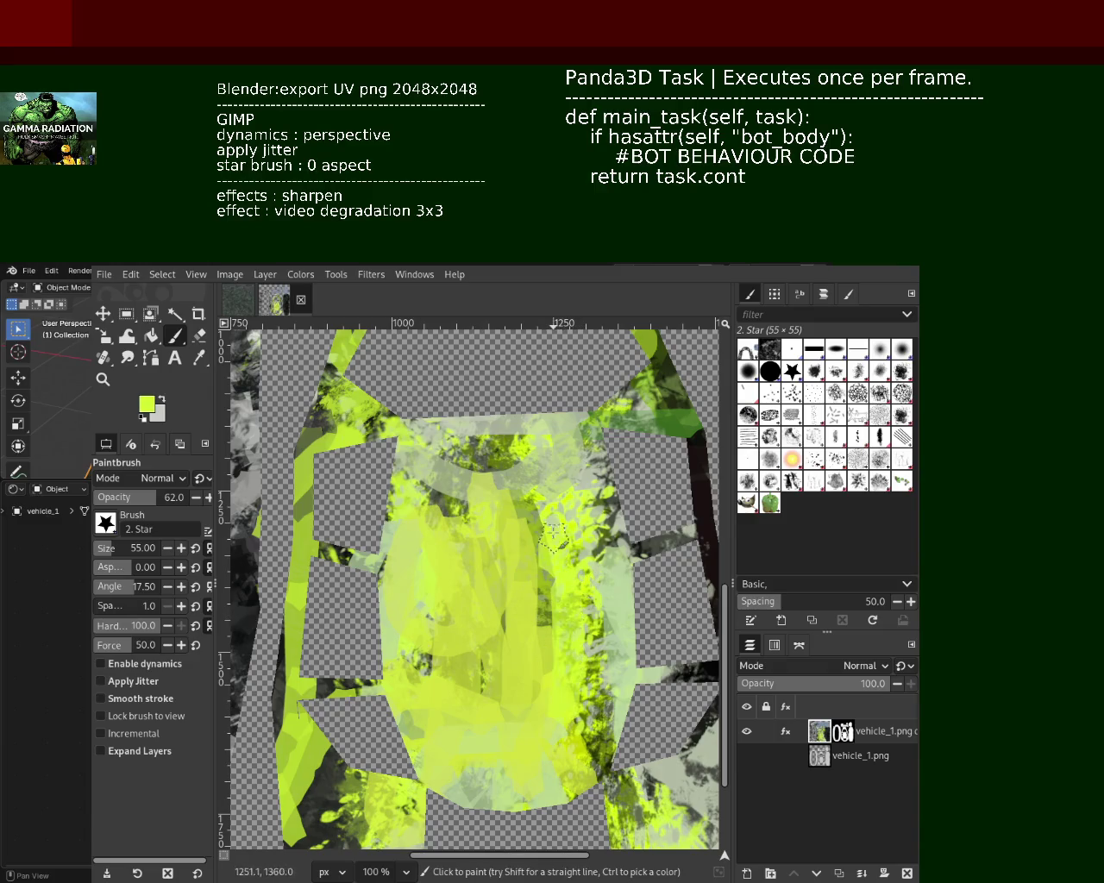
drag(566, 571, 570, 448)
mouse_move(427, 466)
mouse_down()
mouse_move(523, 499)
mouse_move(483, 776)
mouse_up()
Paint broad olive strokes over the centre, then long light green strokes down it
ctrl+click(532, 476)
drag(440, 500, 465, 591)
mouse_move(544, 623)
mouse_down()
mouse_move(595, 728)
mouse_move(422, 798)
mouse_up()
ctrl+click(628, 583)
drag(529, 436, 556, 798)
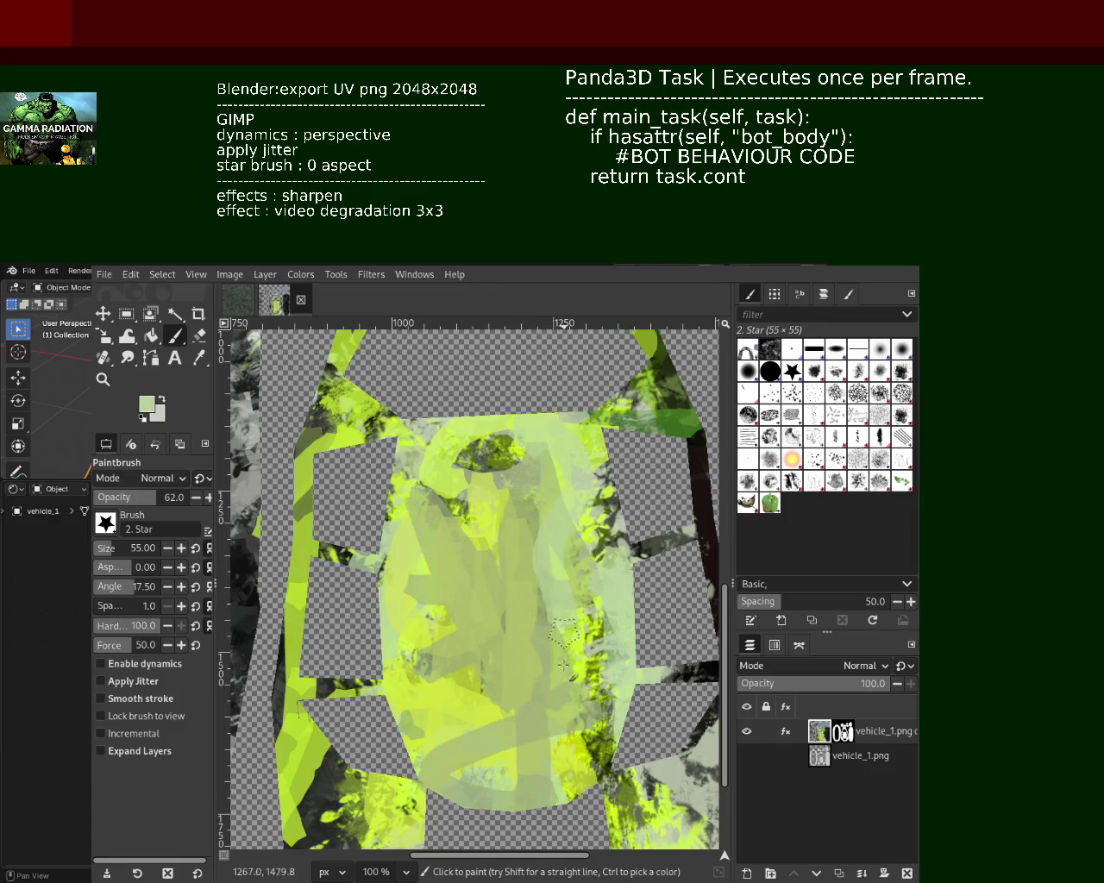
drag(530, 427, 518, 772)
drag(500, 500, 483, 768)
drag(448, 491, 435, 694)
Paint bright lime diagonal strokes across the centre, covering the grey patch, plus paler green below
ctrl+click(412, 621)
drag(414, 620, 552, 802)
drag(626, 544, 543, 656)
drag(457, 673, 578, 608)
mouse_move(505, 724)
mouse_down()
mouse_move(594, 599)
mouse_move(353, 552)
mouse_up()
drag(414, 518, 621, 500)
drag(560, 560, 604, 586)
drag(638, 671, 582, 780)
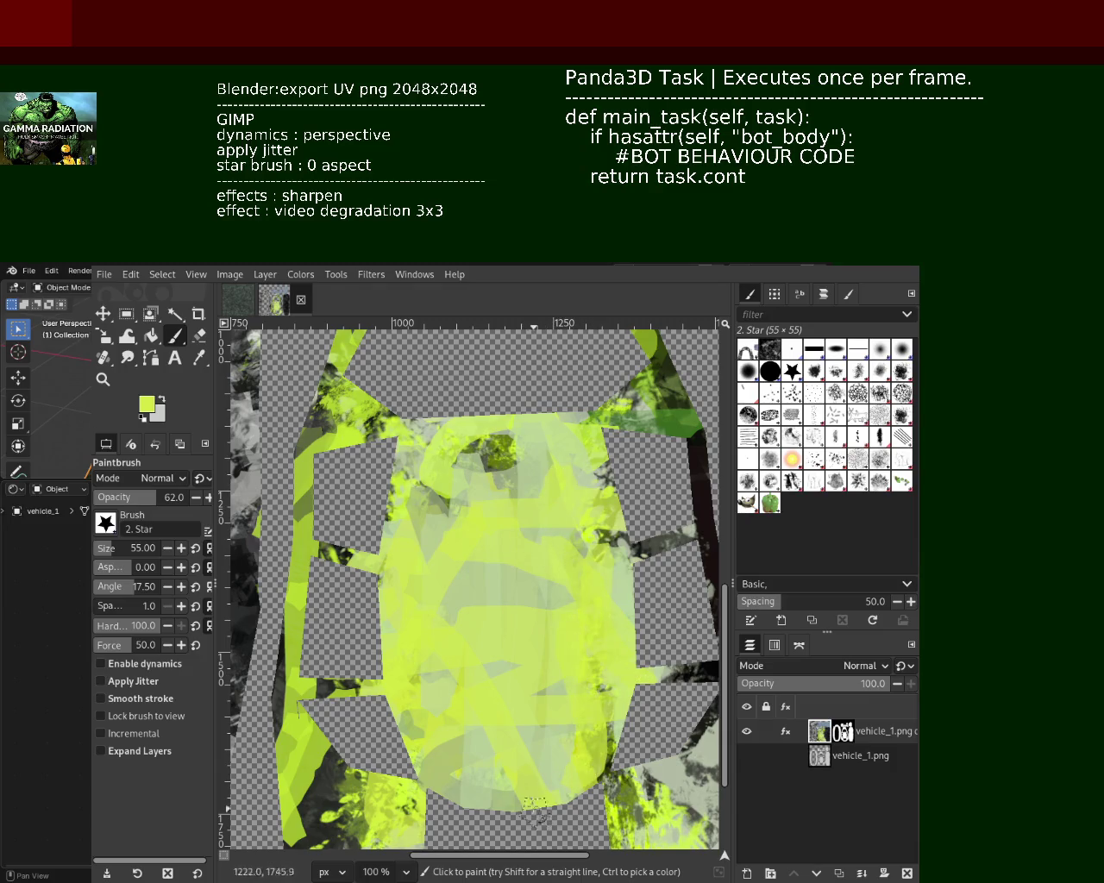
drag(604, 690, 595, 785)
mouse_move(448, 759)
mouse_down()
mouse_move(345, 811)
mouse_move(448, 655)
mouse_up()
drag(483, 741, 535, 708)
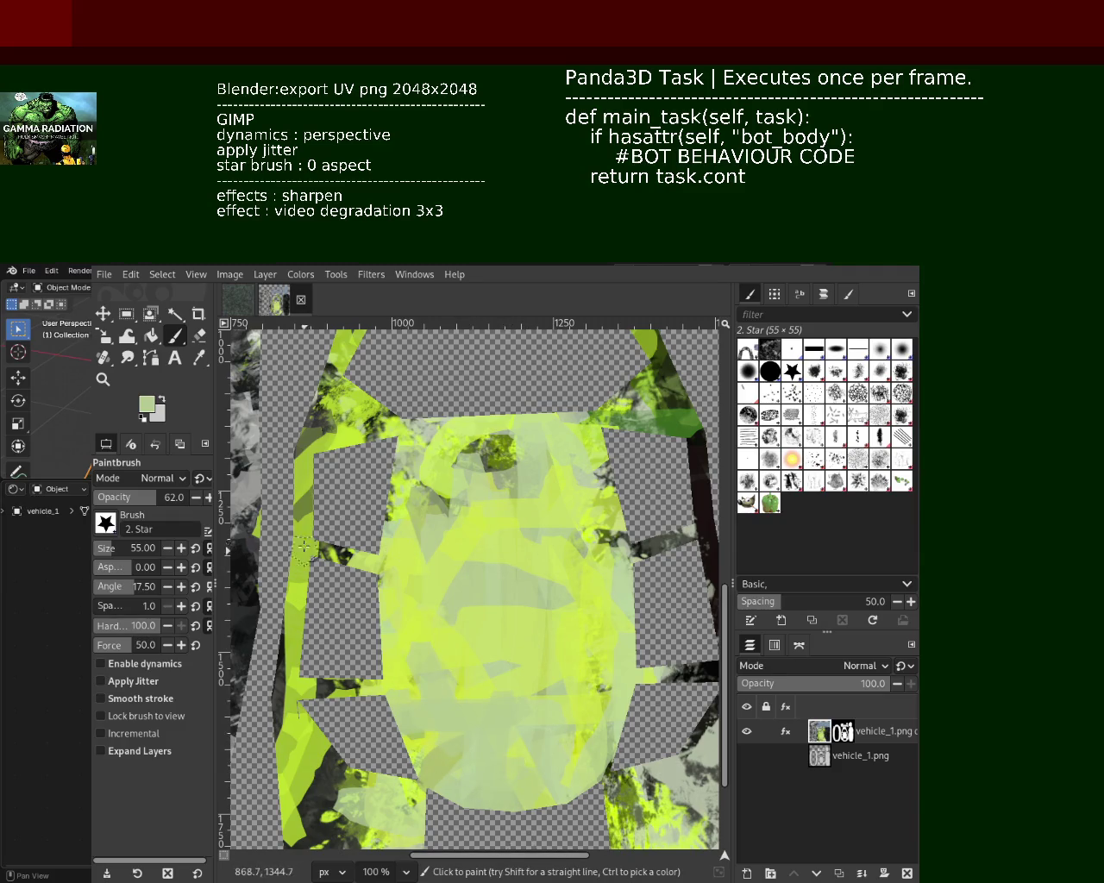
Repaint the left and upper-right side strips pale green
ctrl+click(352, 443)
drag(352, 444, 303, 560)
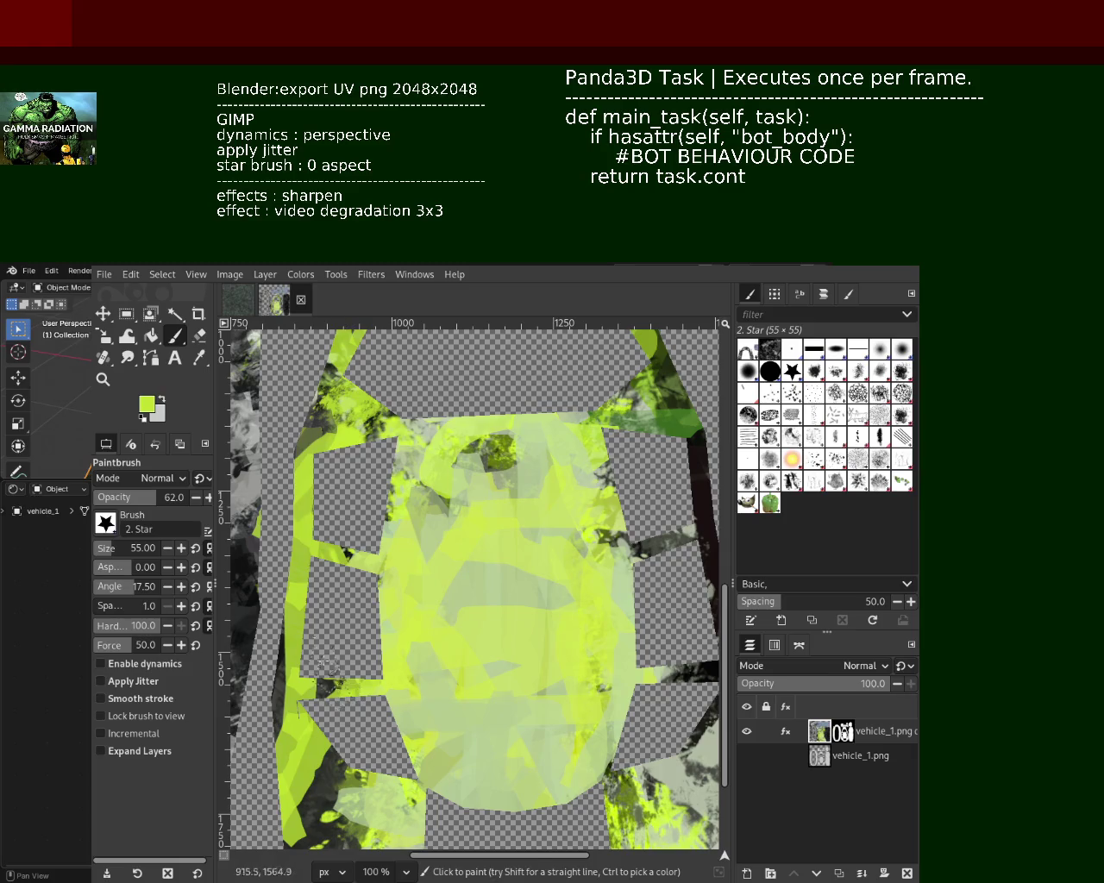
ctrl+click(294, 696)
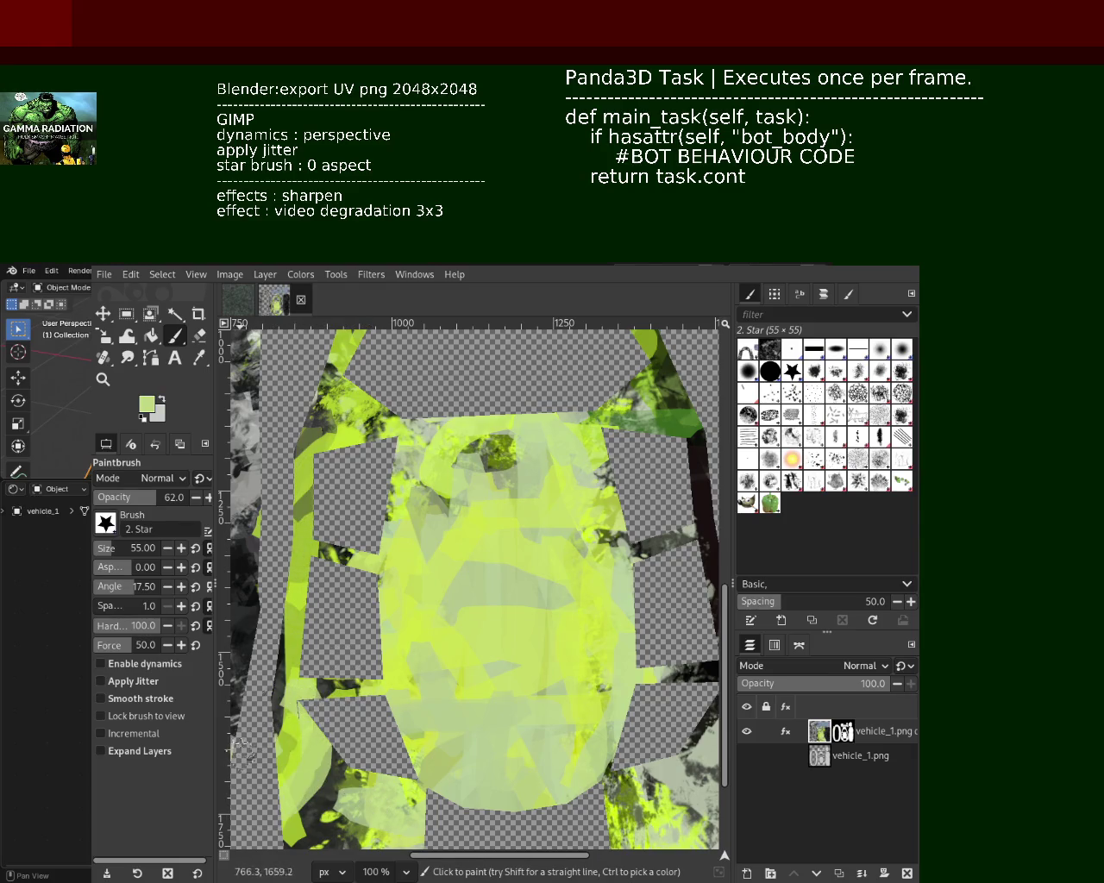
drag(289, 504, 328, 556)
drag(297, 496, 285, 699)
mouse_move(310, 466)
mouse_down()
mouse_move(314, 397)
mouse_move(308, 500)
mouse_up()
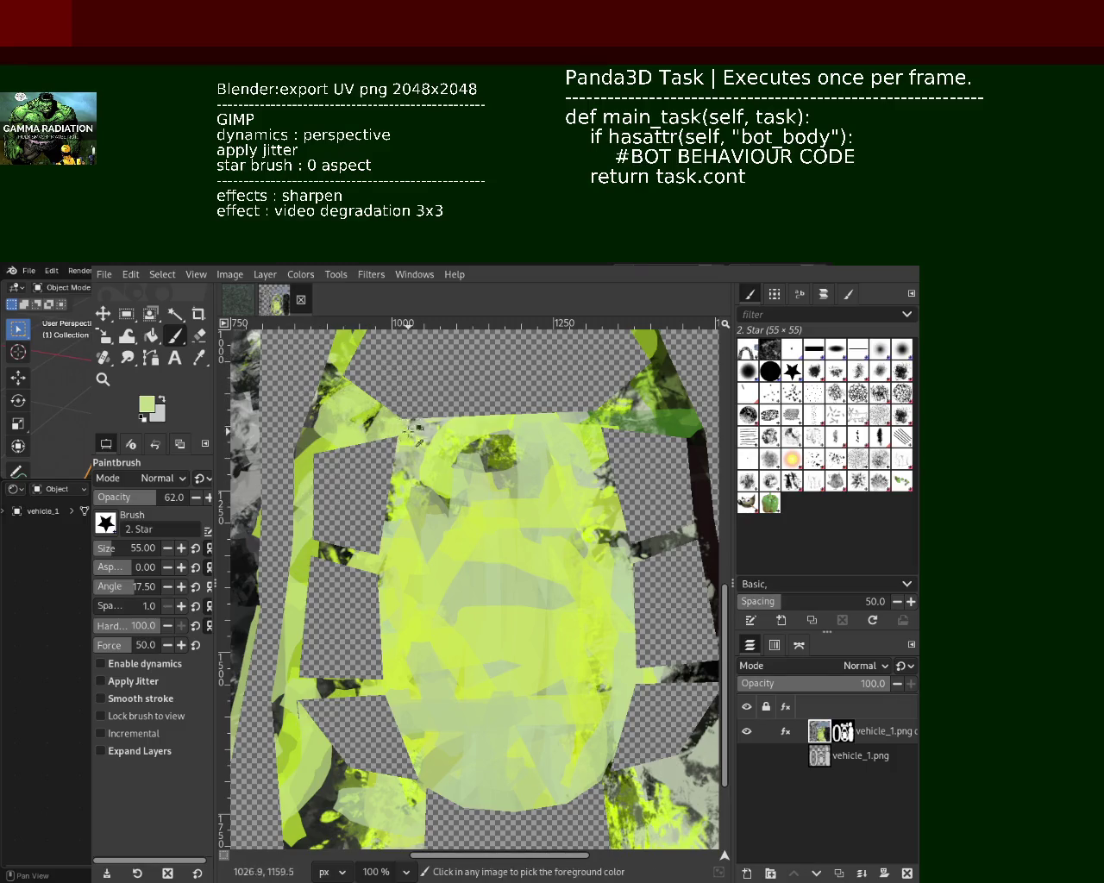
mouse_move(675, 423)
mouse_down()
mouse_move(651, 473)
mouse_move(709, 546)
mouse_up()
Paint dark green and black bands around the grey patch, forming a dark central oval
ctrl+click(690, 437)
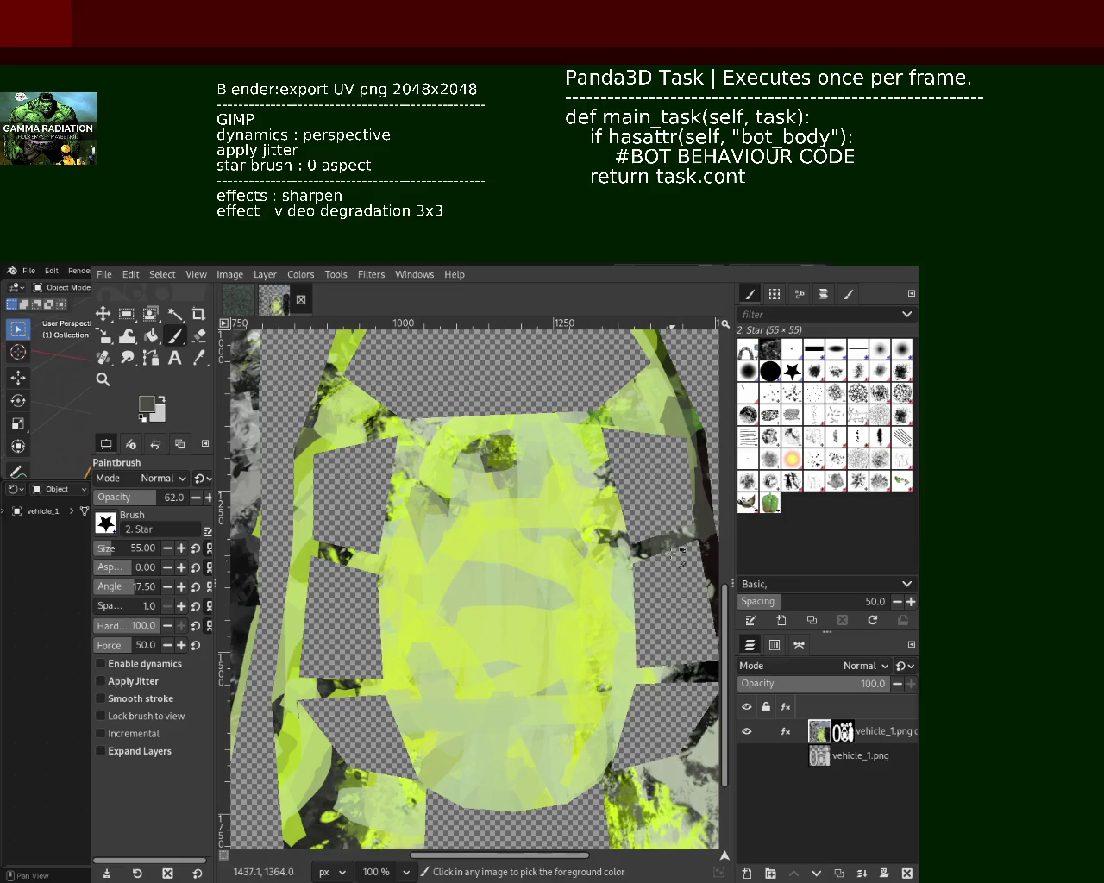
mouse_move(604, 405)
mouse_down()
mouse_move(626, 546)
mouse_move(488, 781)
mouse_up()
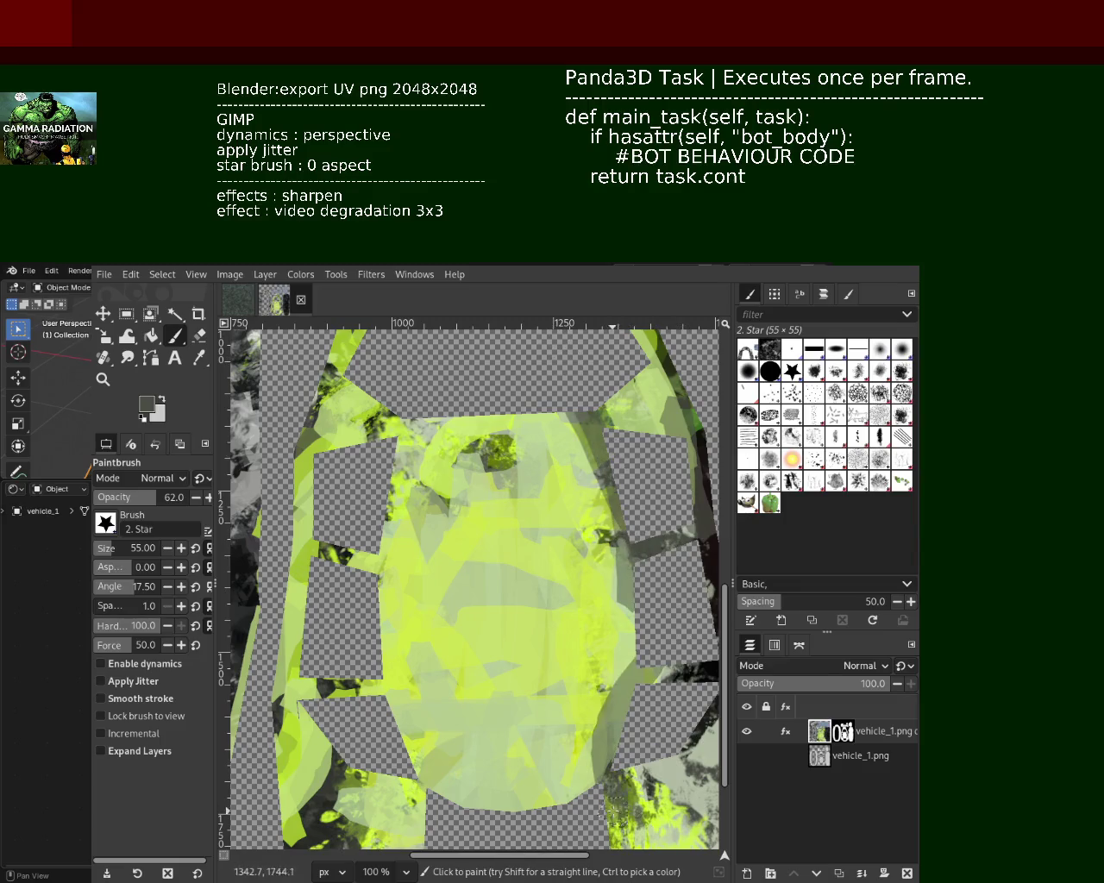
mouse_move(388, 418)
mouse_down()
mouse_move(462, 723)
mouse_move(493, 611)
mouse_up()
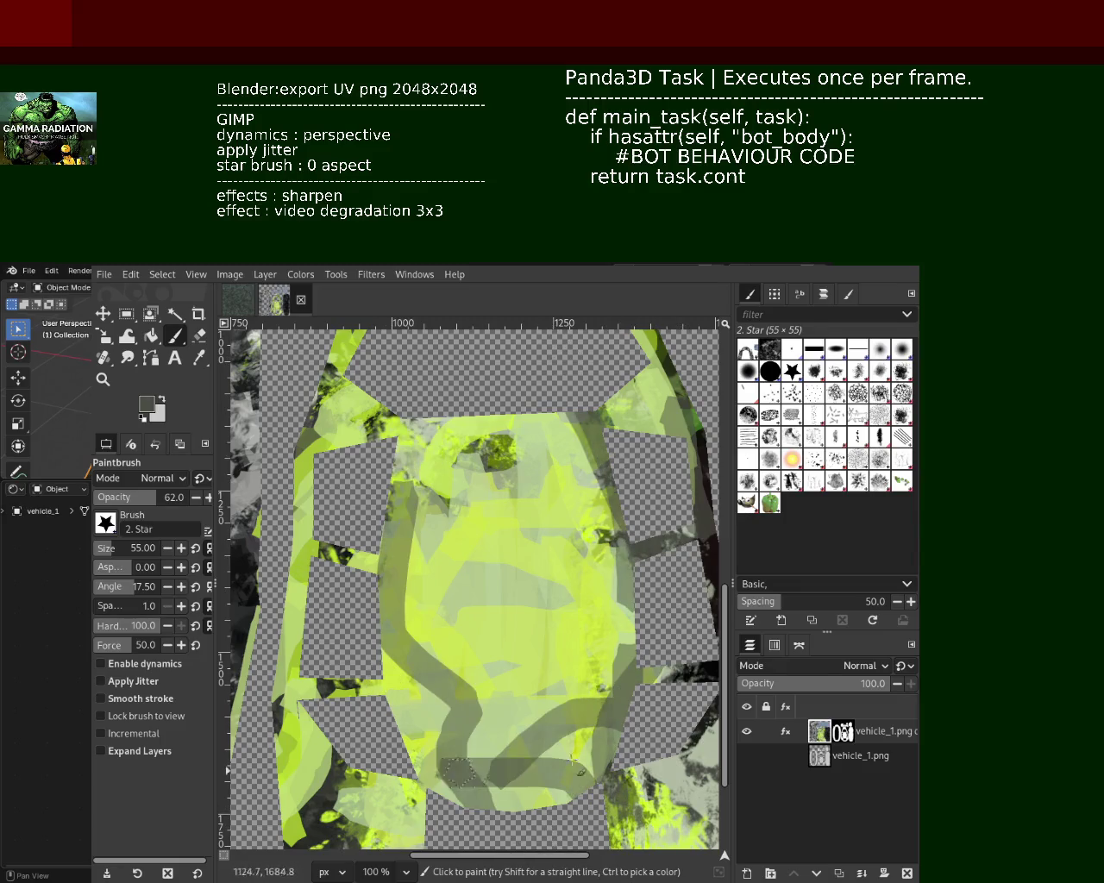
mouse_move(561, 673)
mouse_down()
mouse_move(528, 419)
mouse_move(465, 716)
mouse_up()
key(ctrl+z)
ctrl+click(710, 674)
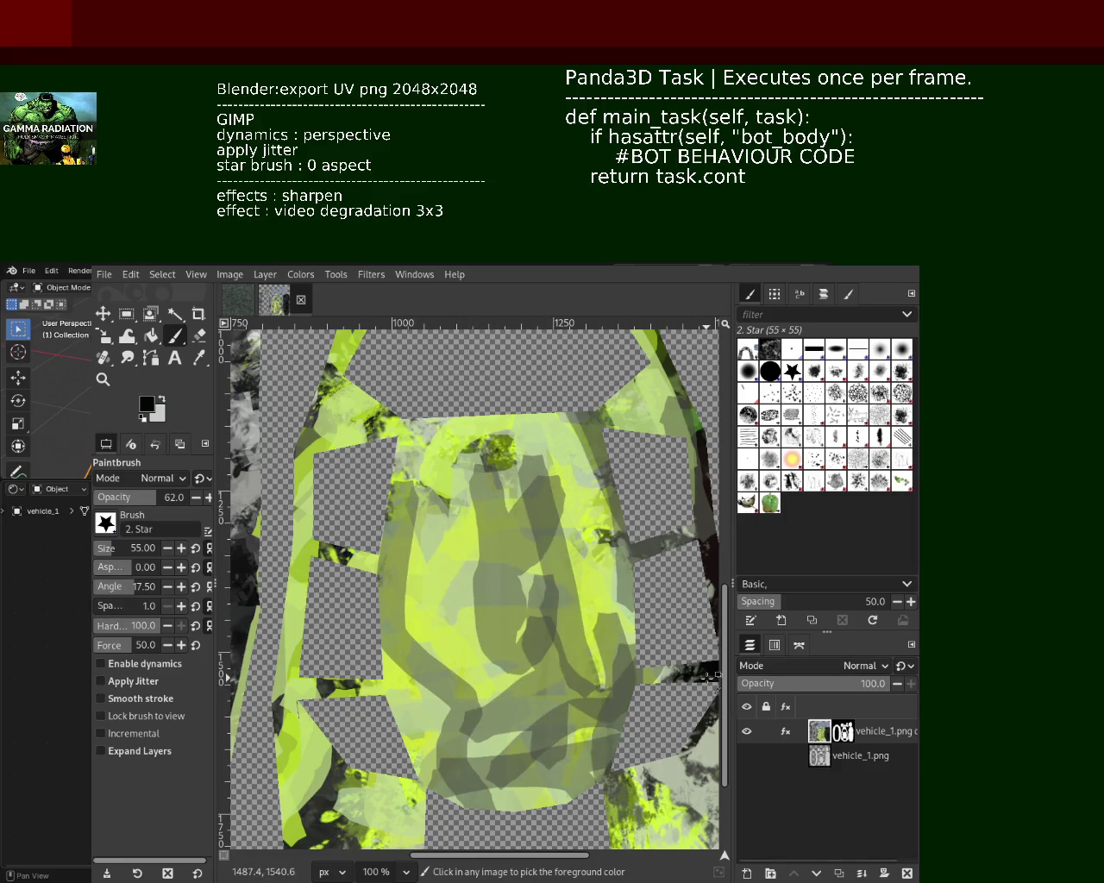
mouse_move(517, 414)
mouse_down()
mouse_move(479, 604)
mouse_move(561, 767)
mouse_move(458, 534)
mouse_up()
key(ctrl+z)
Loop light yellow-green strokes over the dark central oval, undoing the stray ones
ctrl+click(442, 632)
drag(518, 448, 483, 699)
mouse_move(534, 414)
mouse_down()
mouse_move(492, 668)
mouse_move(457, 552)
mouse_move(563, 825)
mouse_up()
key(ctrl+z)
mouse_move(526, 466)
mouse_down()
mouse_move(571, 807)
mouse_move(483, 715)
mouse_up()
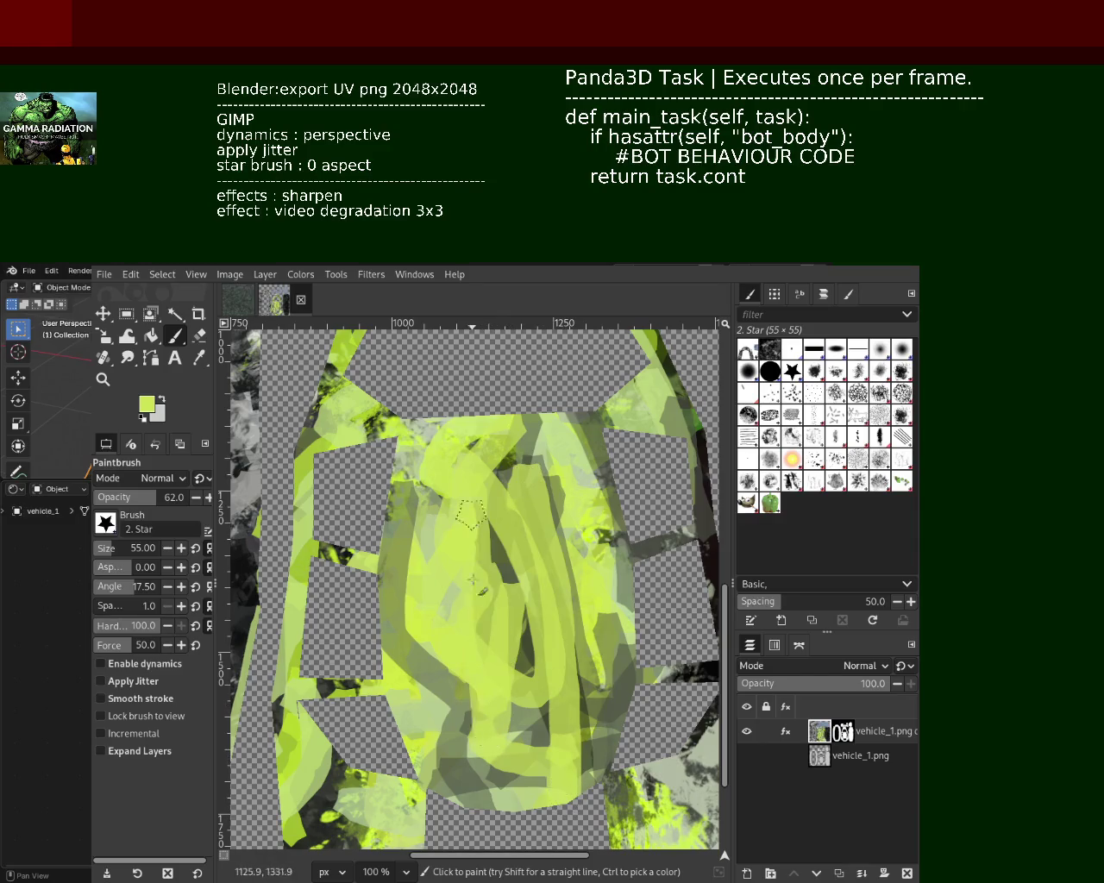
drag(475, 491, 470, 802)
drag(493, 588, 561, 742)
key(ctrl+z)
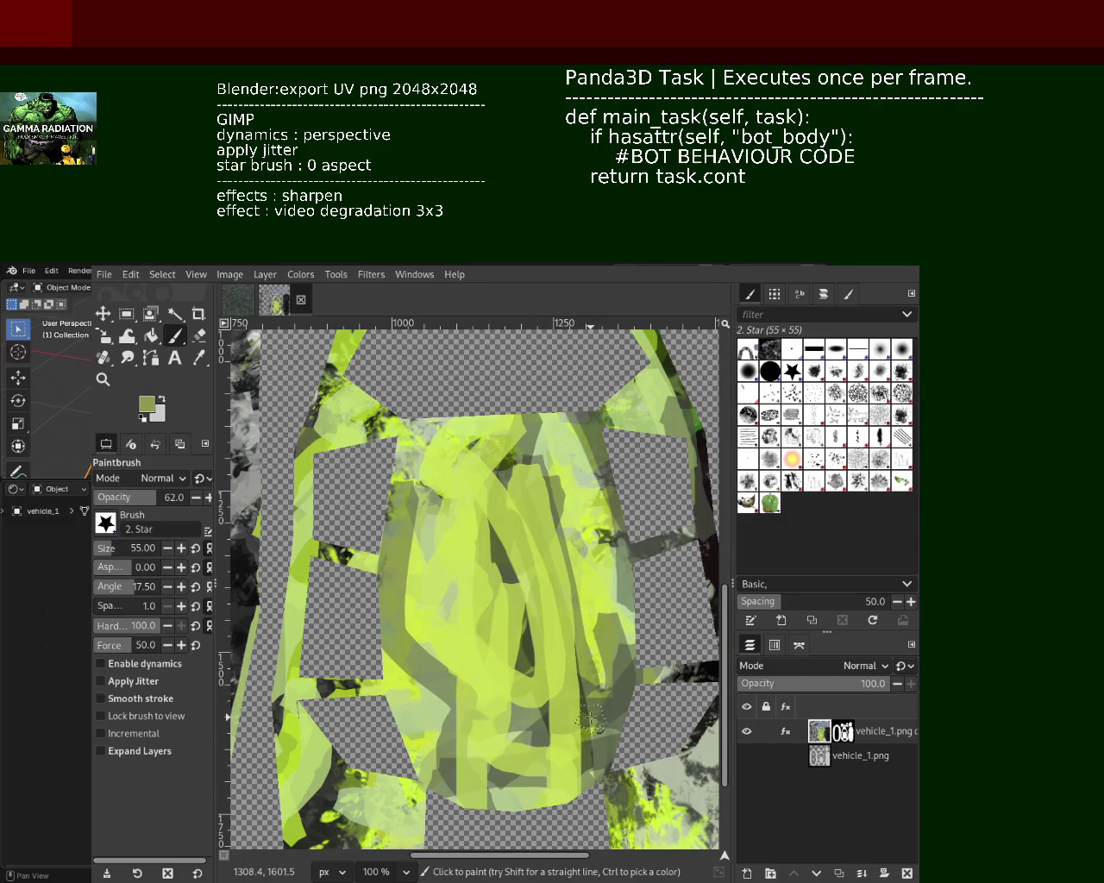
key(ctrl+z)
Resample light yellow-green and paint vertical strokes across the central oval
ctrl+click(569, 440)
mouse_move(565, 476)
mouse_down()
mouse_move(560, 802)
mouse_move(517, 695)
mouse_up()
drag(464, 492, 483, 802)
drag(496, 596, 530, 681)
key(ctrl+z)
key(ctrl+z)
key(ctrl+z)
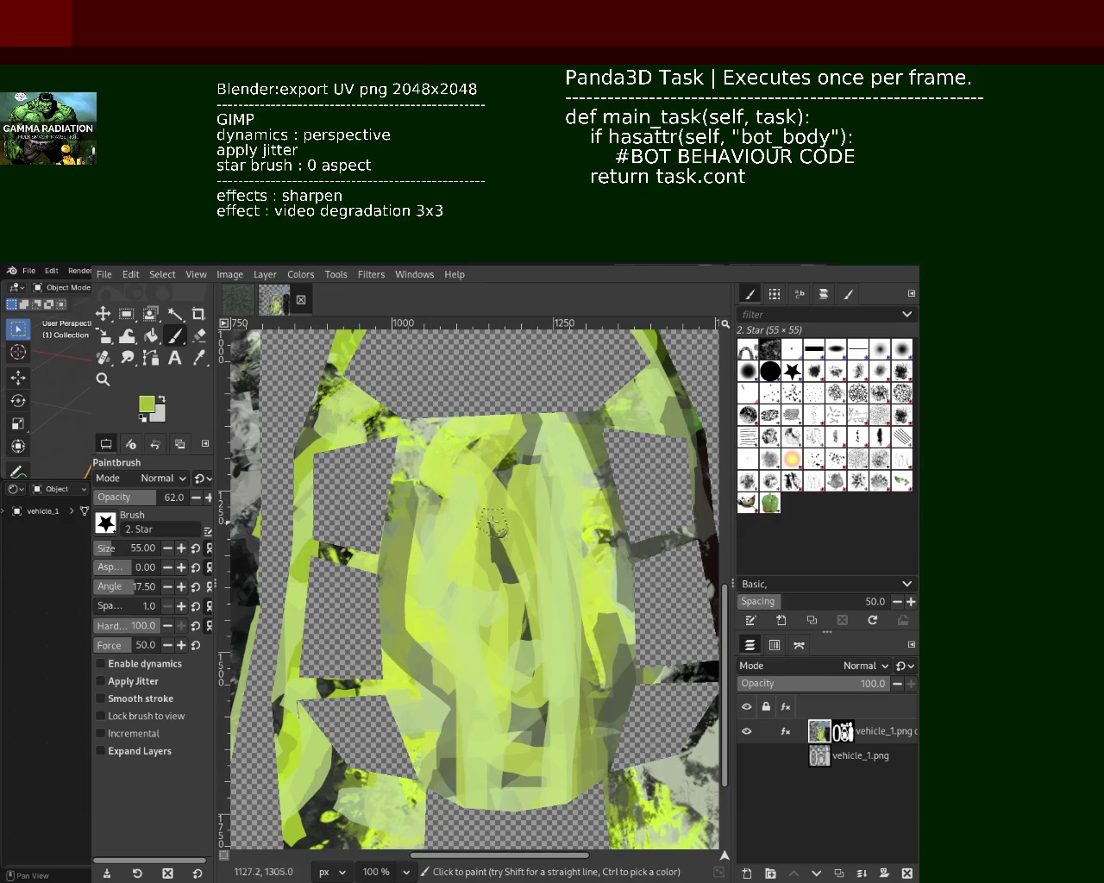
drag(465, 586, 601, 692)
scroll(601, 692, up, 5)
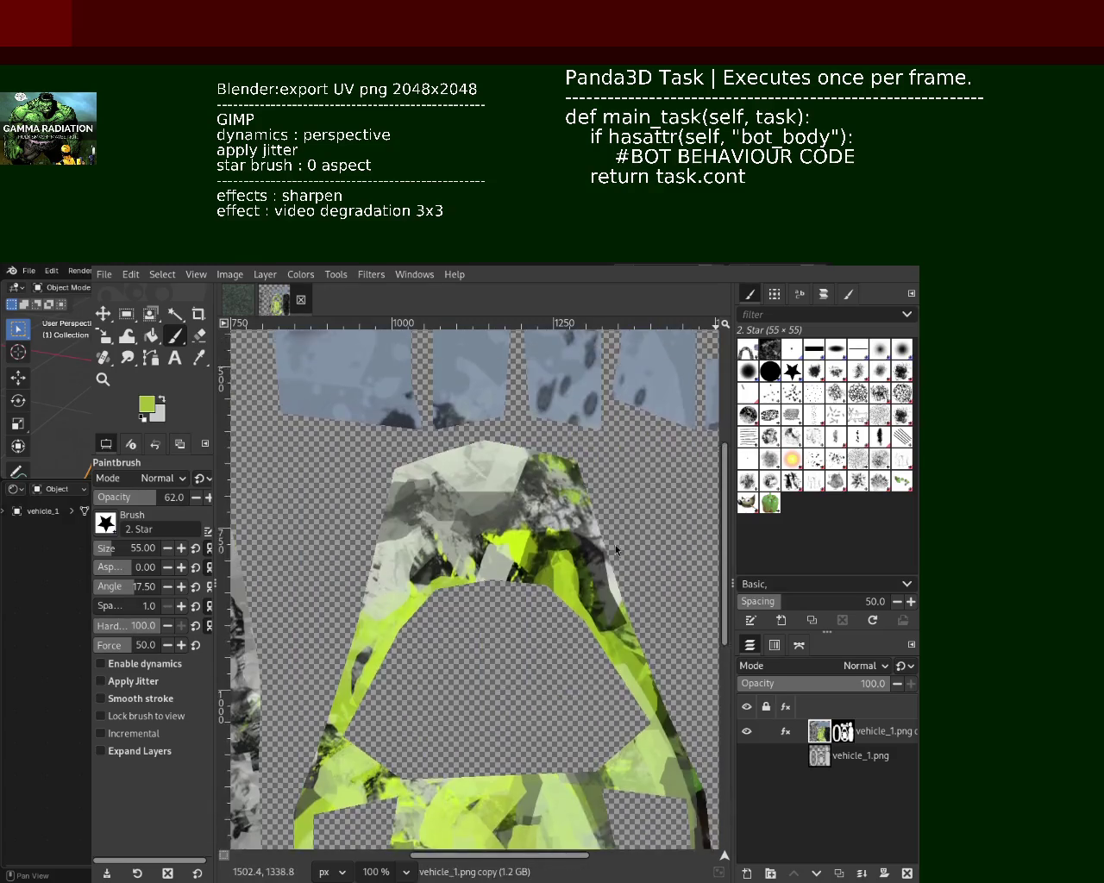
Zoom the view to 66.7% and scribble light green paint over the car's centre
click(103, 379)
ctrl+scroll(457, 606, down, 4)
click(458, 606)
ctrl+scroll(457, 606, up, 1)
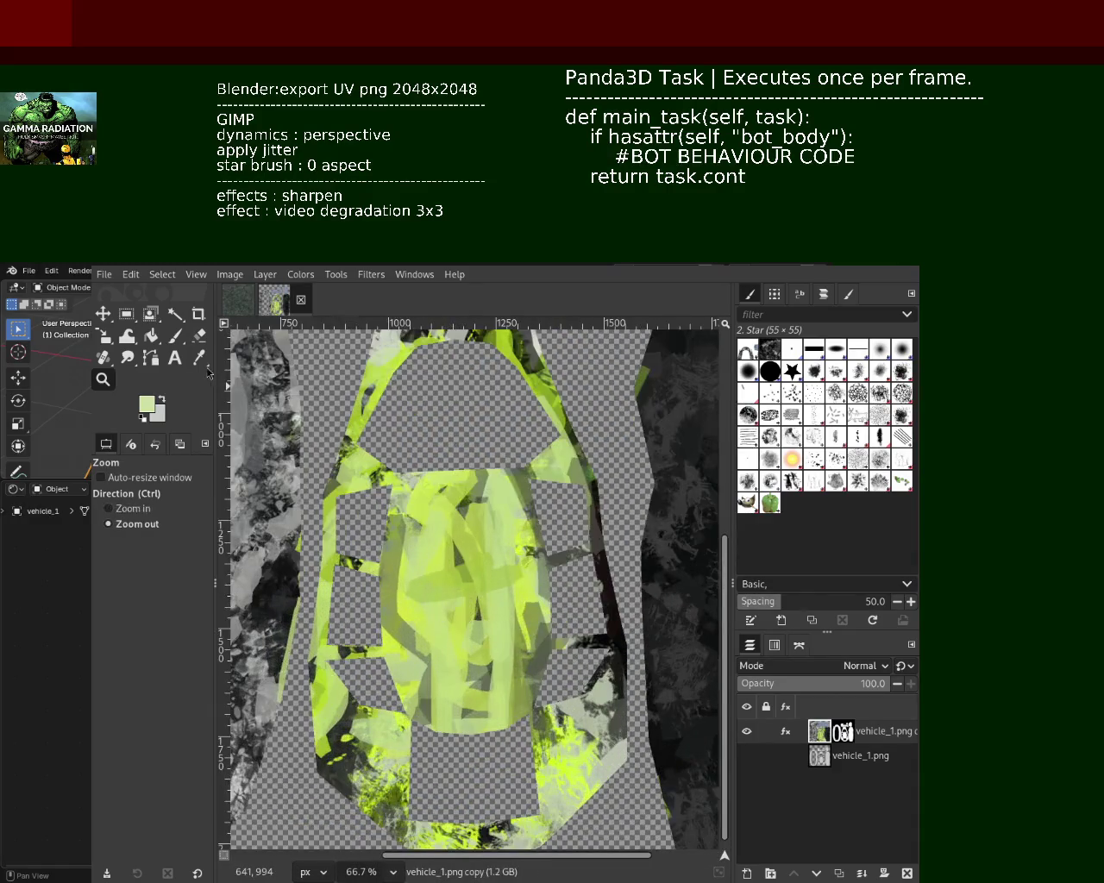
click(177, 338)
mouse_move(483, 517)
mouse_down()
mouse_move(405, 552)
mouse_move(414, 655)
mouse_move(448, 703)
mouse_up()
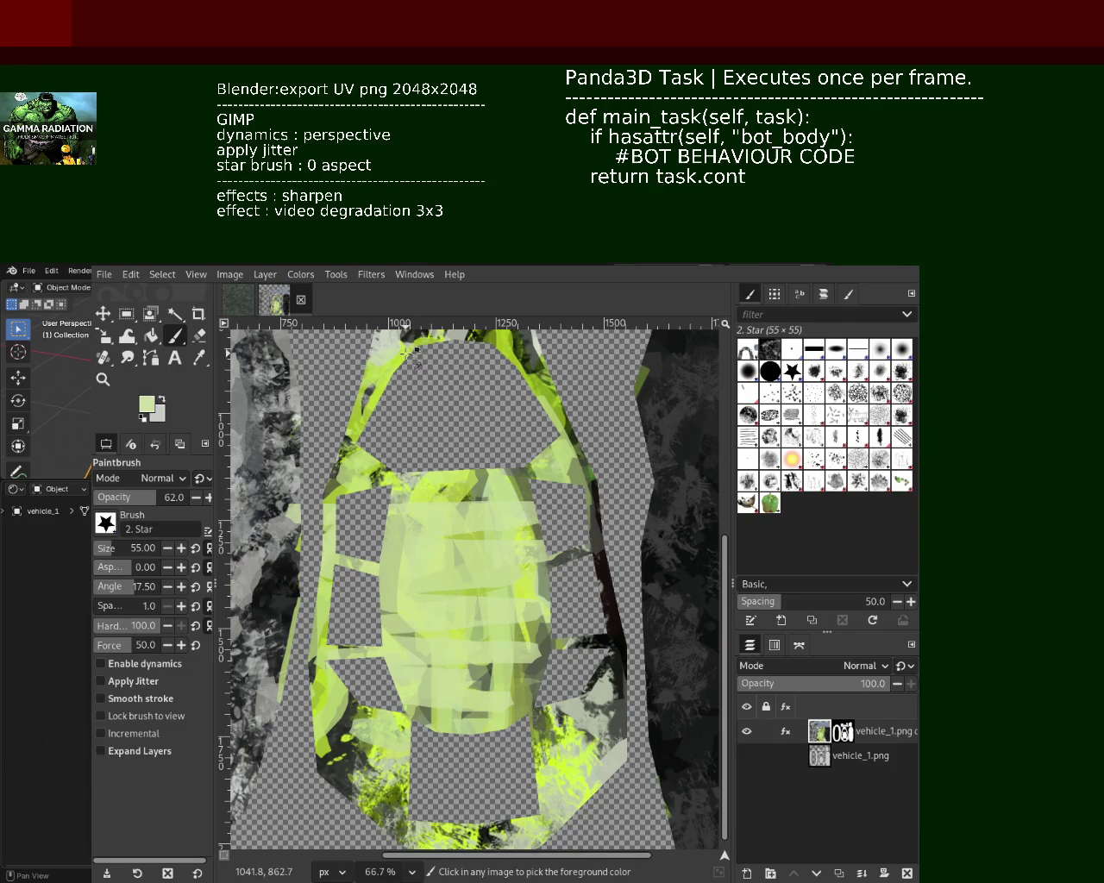
mouse_move(466, 530)
mouse_down()
mouse_move(418, 399)
mouse_move(496, 603)
mouse_move(465, 716)
mouse_move(539, 630)
mouse_move(398, 582)
mouse_move(497, 562)
mouse_move(483, 690)
mouse_move(457, 500)
mouse_move(535, 642)
mouse_move(405, 750)
mouse_move(409, 539)
mouse_move(534, 672)
mouse_move(469, 542)
mouse_up()
mouse_move(483, 636)
mouse_down()
mouse_move(466, 716)
mouse_move(436, 483)
mouse_move(395, 666)
mouse_up()
Add bright yellow-green strokes over the centre and cover the lower-left band with pale green
ctrl+click(565, 767)
mouse_move(487, 666)
mouse_down()
mouse_move(393, 614)
mouse_move(508, 548)
mouse_move(456, 585)
mouse_up()
mouse_move(487, 652)
mouse_down()
mouse_move(449, 595)
mouse_move(408, 575)
mouse_move(482, 518)
mouse_move(288, 565)
mouse_move(388, 776)
mouse_up()
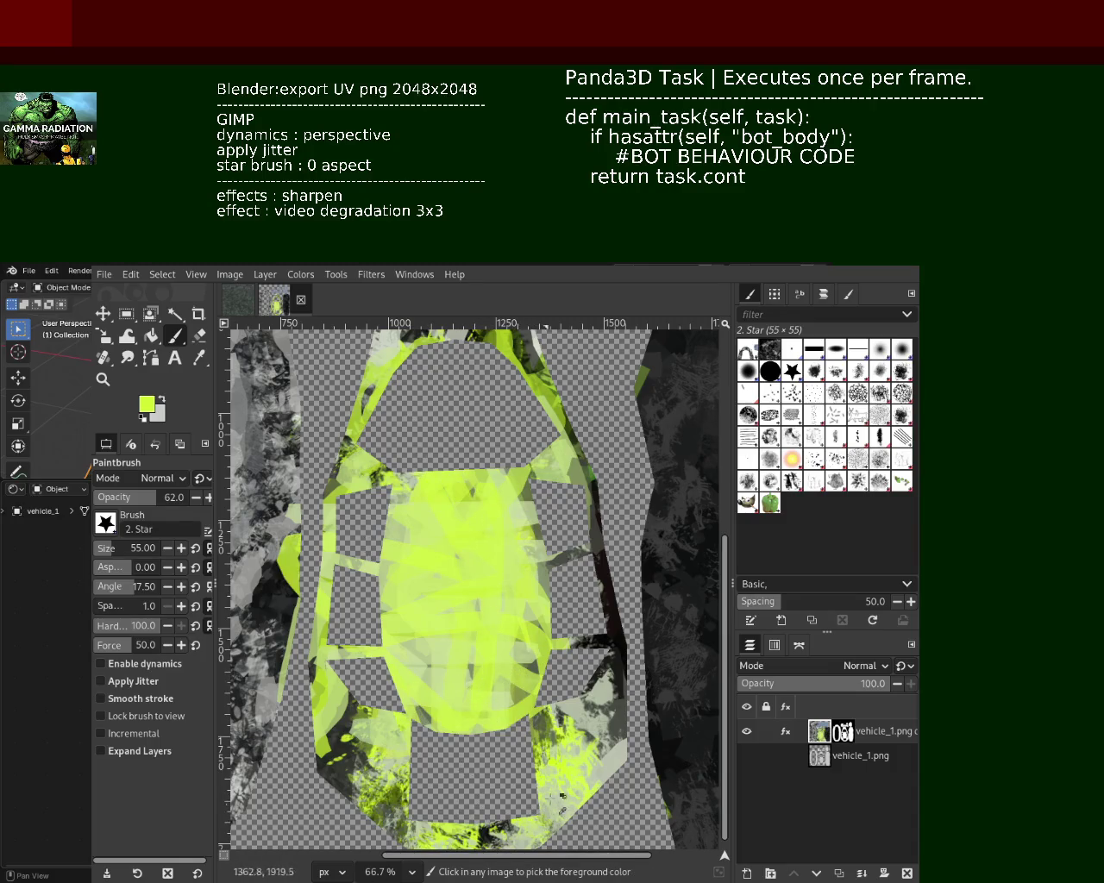
ctrl+click(595, 733)
mouse_move(586, 731)
mouse_down()
mouse_move(363, 742)
mouse_move(595, 776)
mouse_move(630, 759)
mouse_up()
key(ctrl+z)
key(ctrl+z)
key(ctrl+z)
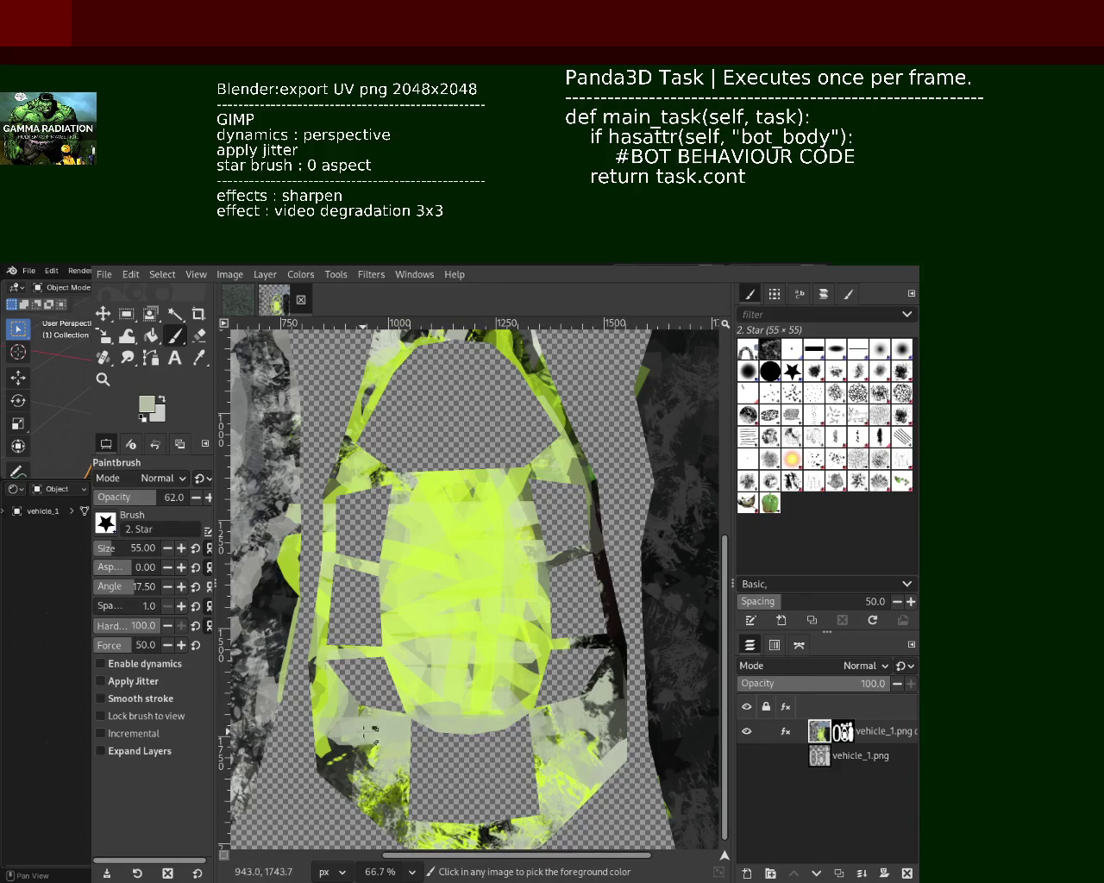
drag(331, 706, 517, 828)
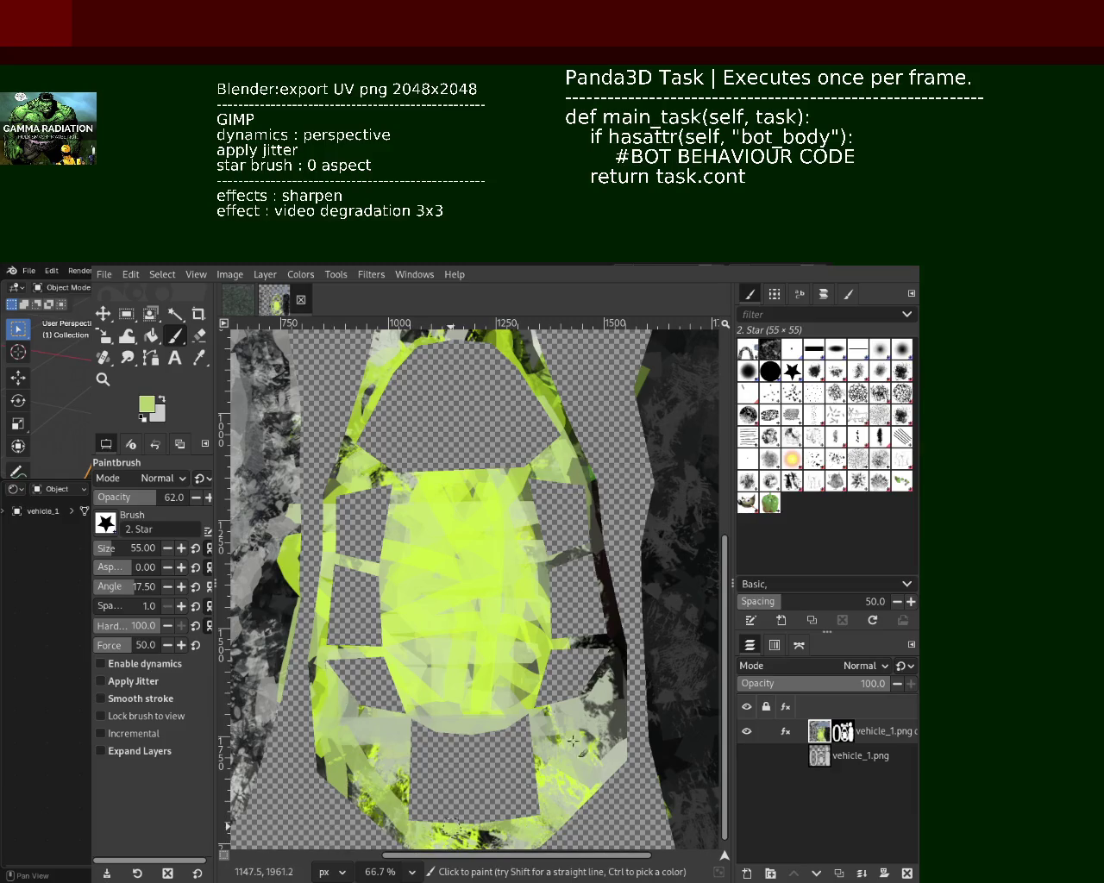
Paint dark strokes across the lower band and a bright yellow-green stroke over the centre
ctrl+click(611, 642)
drag(397, 802, 466, 797)
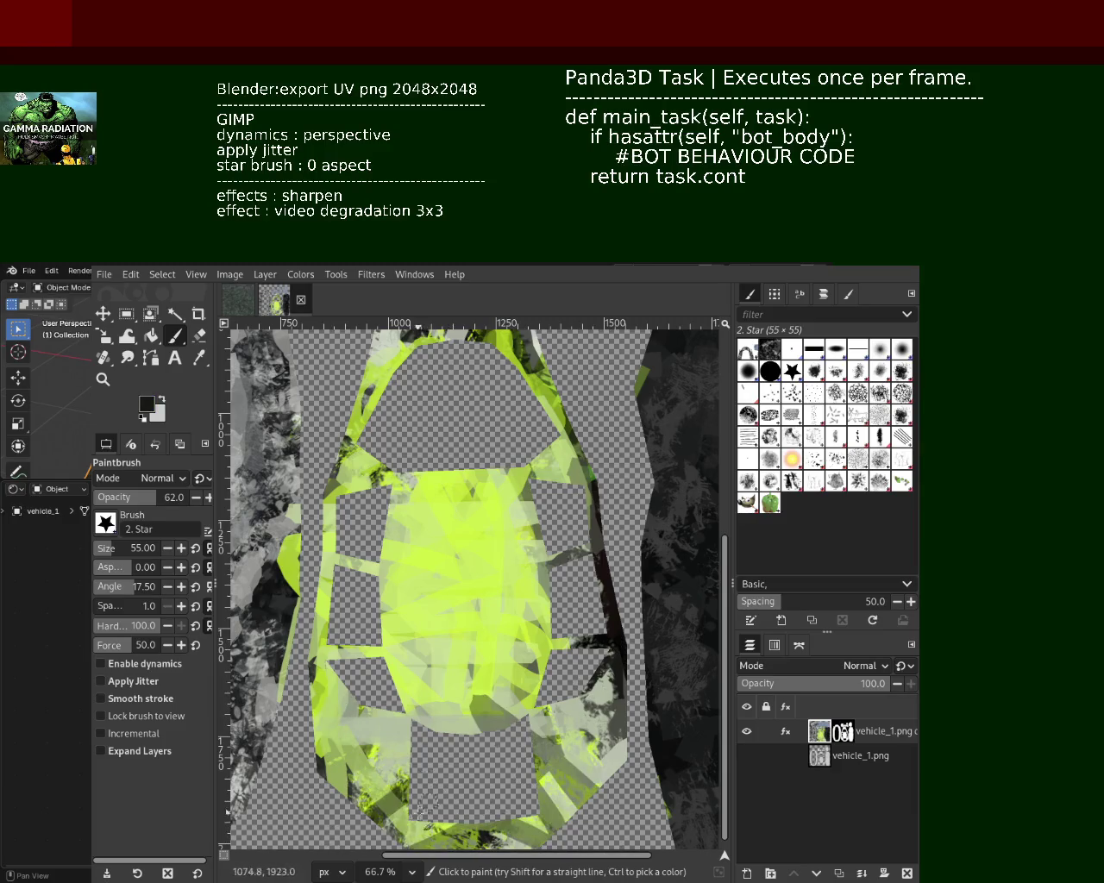
ctrl+click(557, 746)
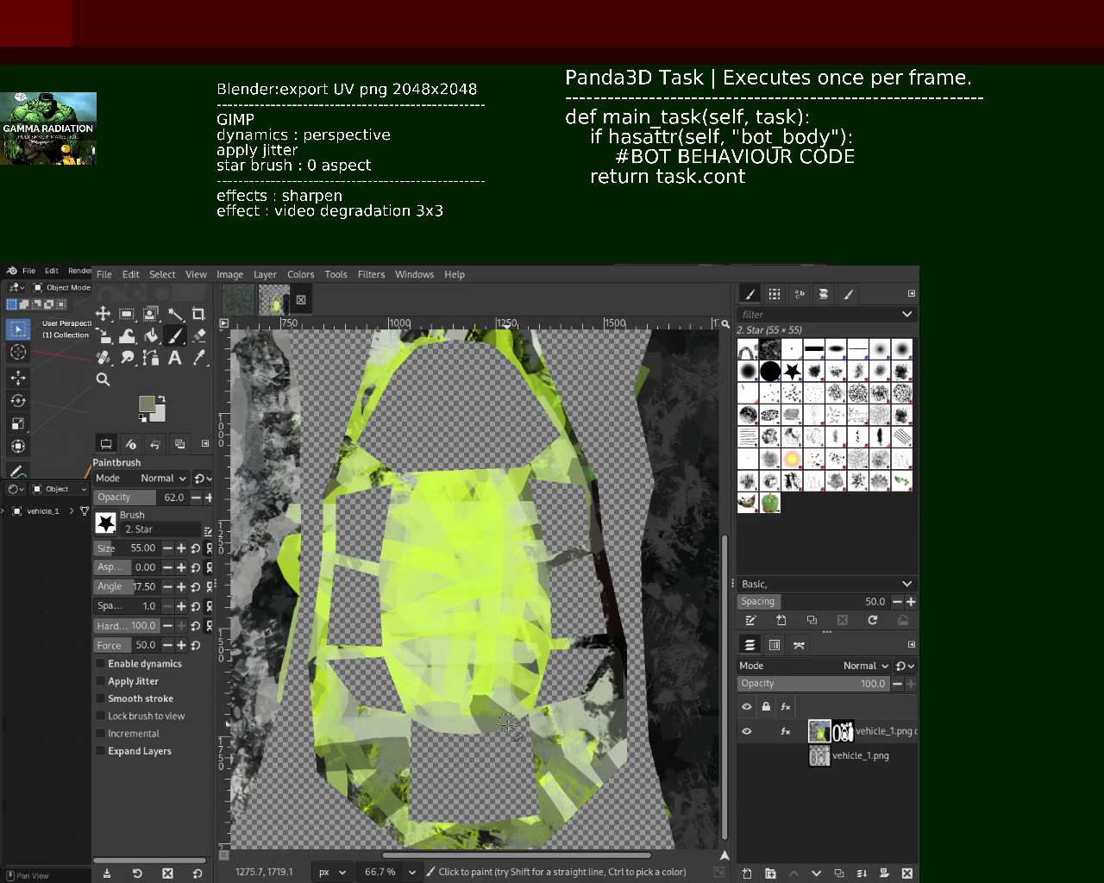
drag(393, 664, 459, 530)
key(ctrl+z)
ctrl+click(492, 612)
drag(496, 574, 473, 673)
Darken the top of the yellow area with a near-black band, undoing rejected arcs
ctrl+click(609, 608)
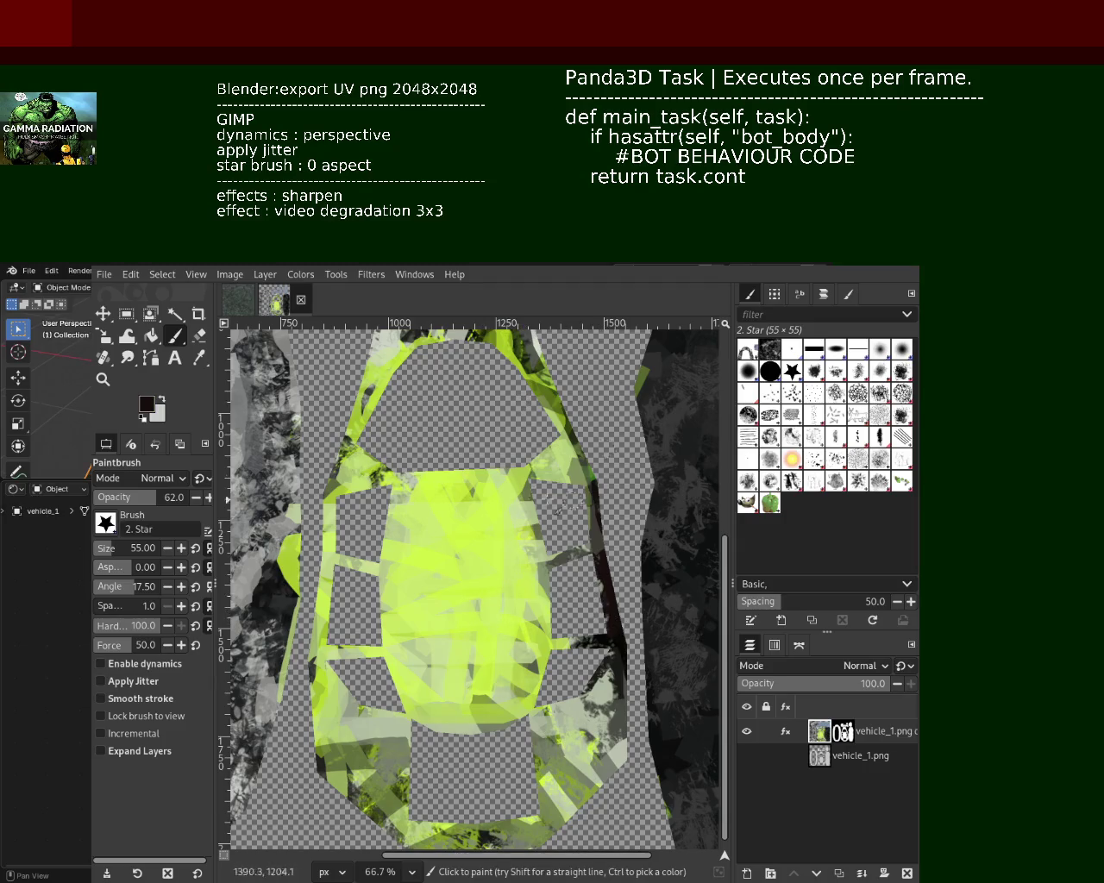
drag(583, 464, 332, 494)
mouse_move(539, 484)
mouse_down()
mouse_move(457, 543)
mouse_move(404, 647)
mouse_up()
key(ctrl+z)
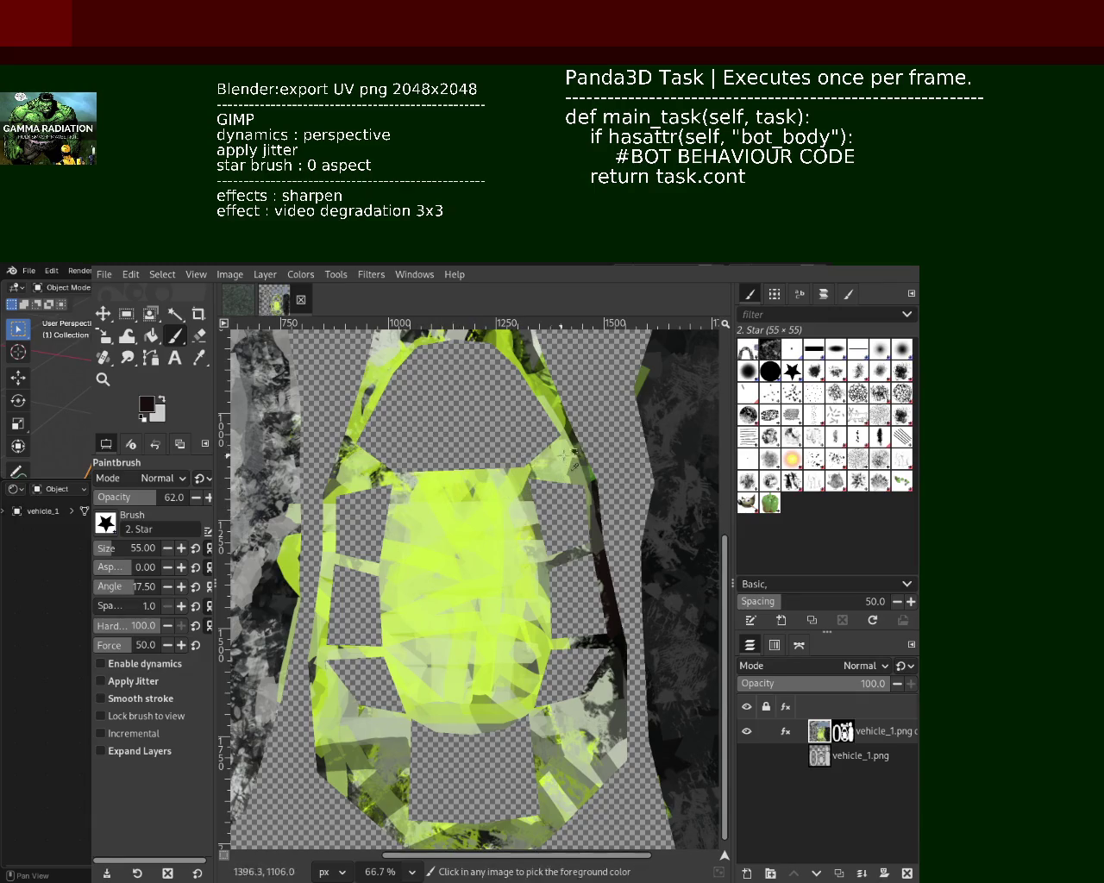
mouse_move(393, 483)
mouse_down()
mouse_move(500, 489)
mouse_move(449, 733)
mouse_up()
key(ctrl+z)
mouse_move(466, 470)
mouse_down()
mouse_move(448, 737)
mouse_move(521, 692)
mouse_up()
key(ctrl+z)
key(ctrl+z)
drag(435, 556, 431, 728)
Paint a dark olive vertical stroke down the centre of the panel
key(ctrl+z)
ctrl+click(469, 504)
mouse_move(466, 533)
mouse_down()
mouse_move(466, 723)
mouse_move(431, 528)
mouse_move(466, 700)
mouse_up()
key(ctrl+z)
key(ctrl+z)
drag(450, 509, 463, 716)
key(ctrl+z)
drag(490, 531, 482, 700)
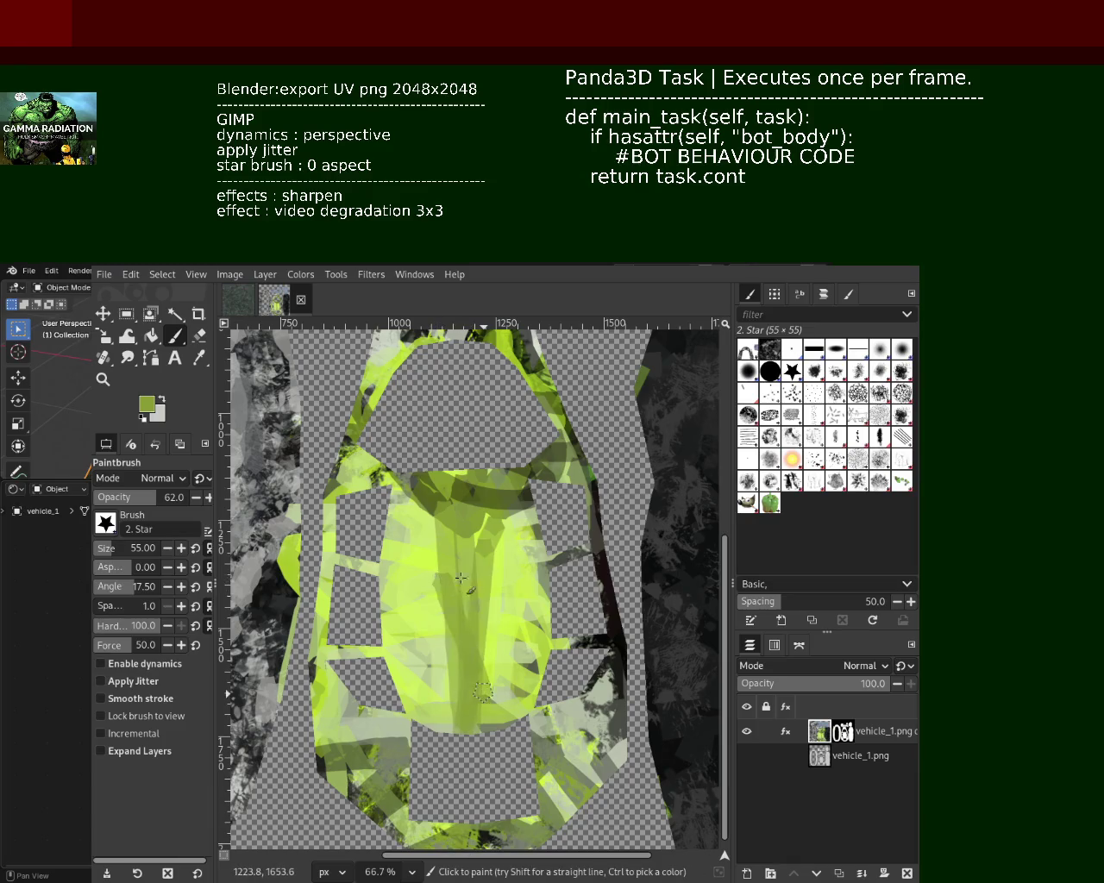
drag(487, 523, 493, 681)
Add a bright lime stripe down the car's centre
ctrl+click(504, 614)
drag(496, 579, 489, 664)
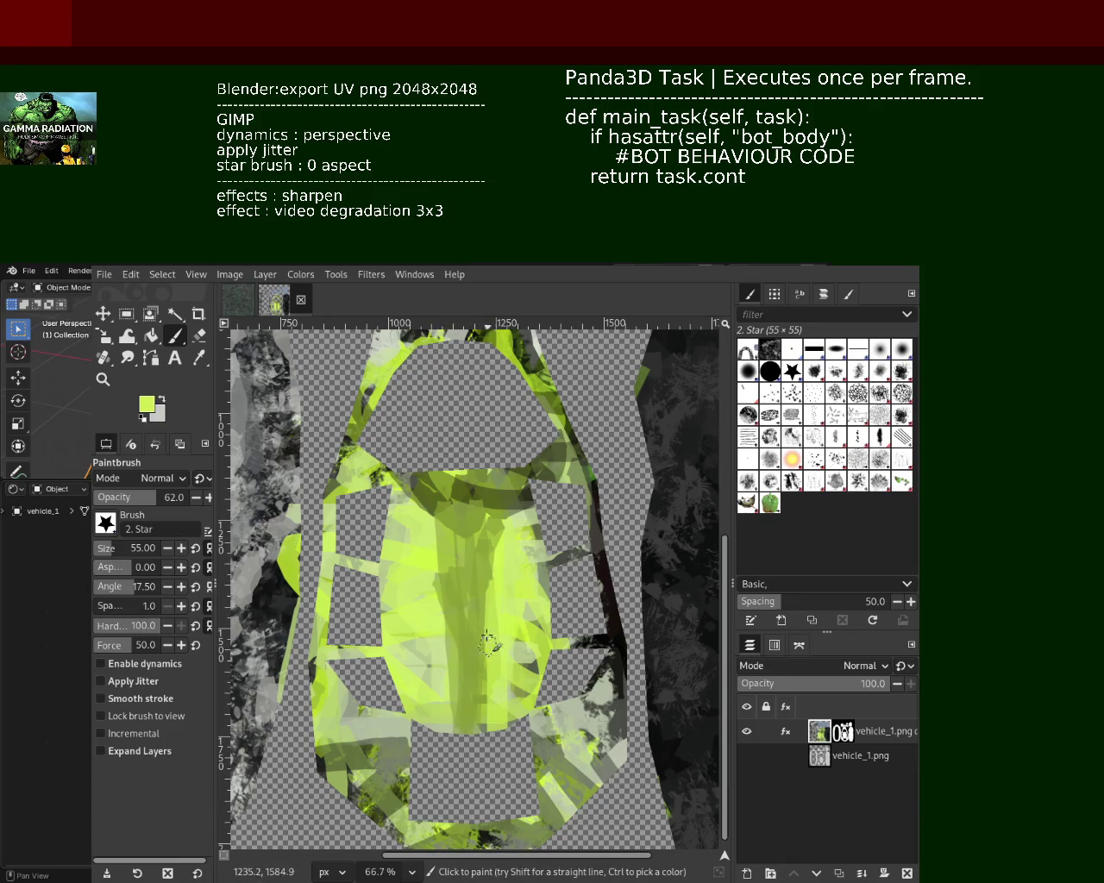
drag(448, 524, 447, 737)
click(788, 732)
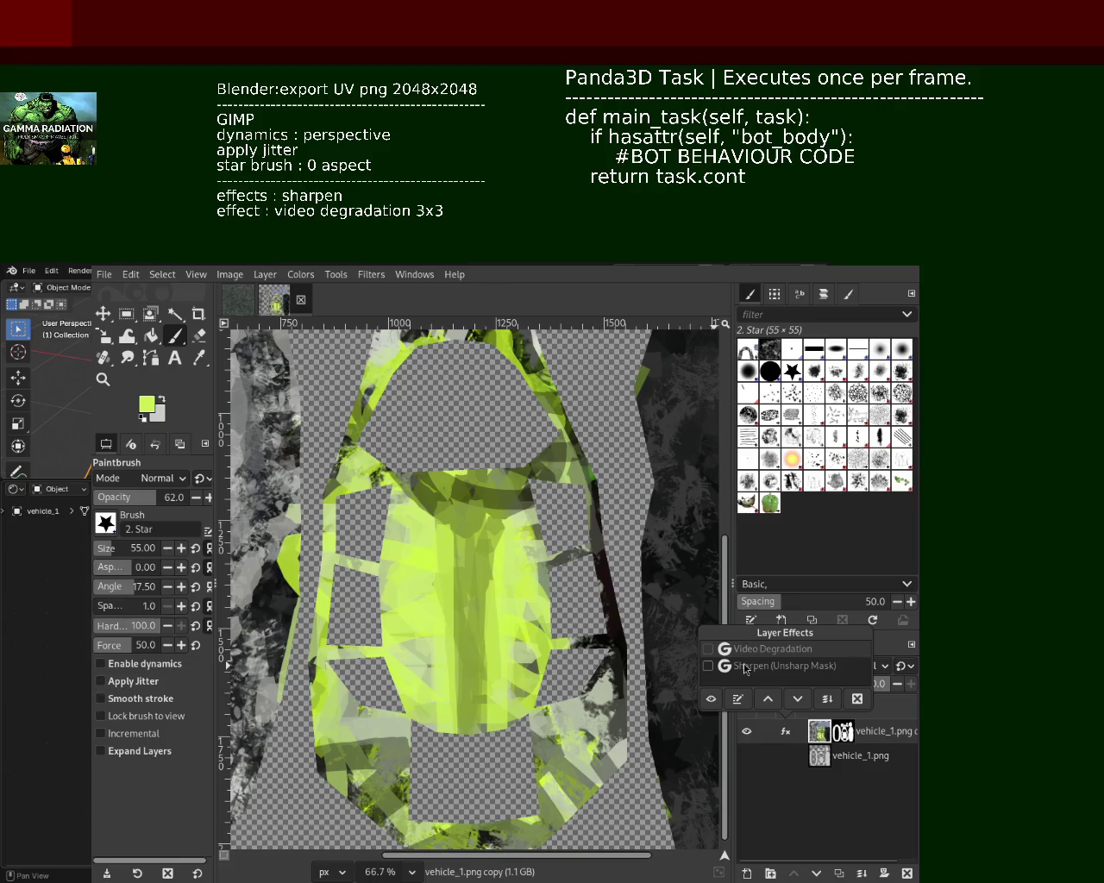
Enable the layer's Sharpen (Unsharp Mask) and Video Degradation effects, then zoom out to 25%
click(708, 666)
click(708, 648)
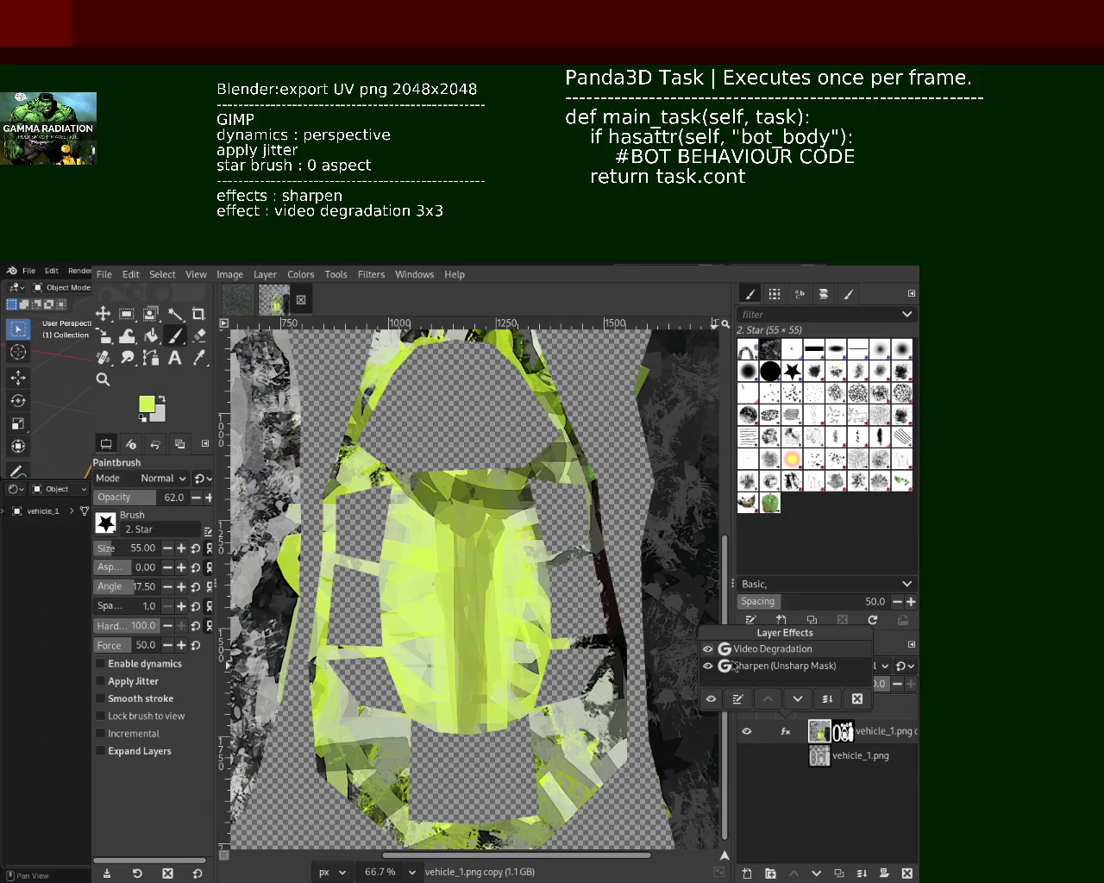
click(737, 696)
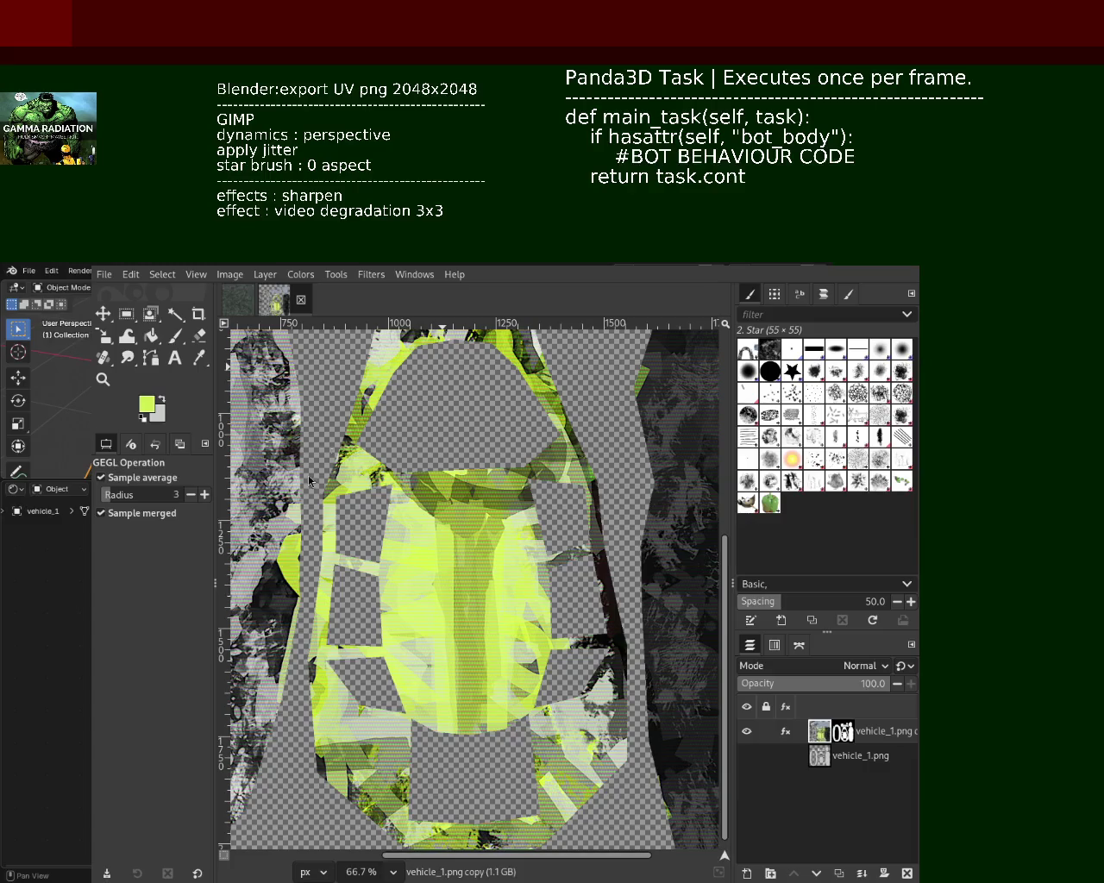
click(103, 379)
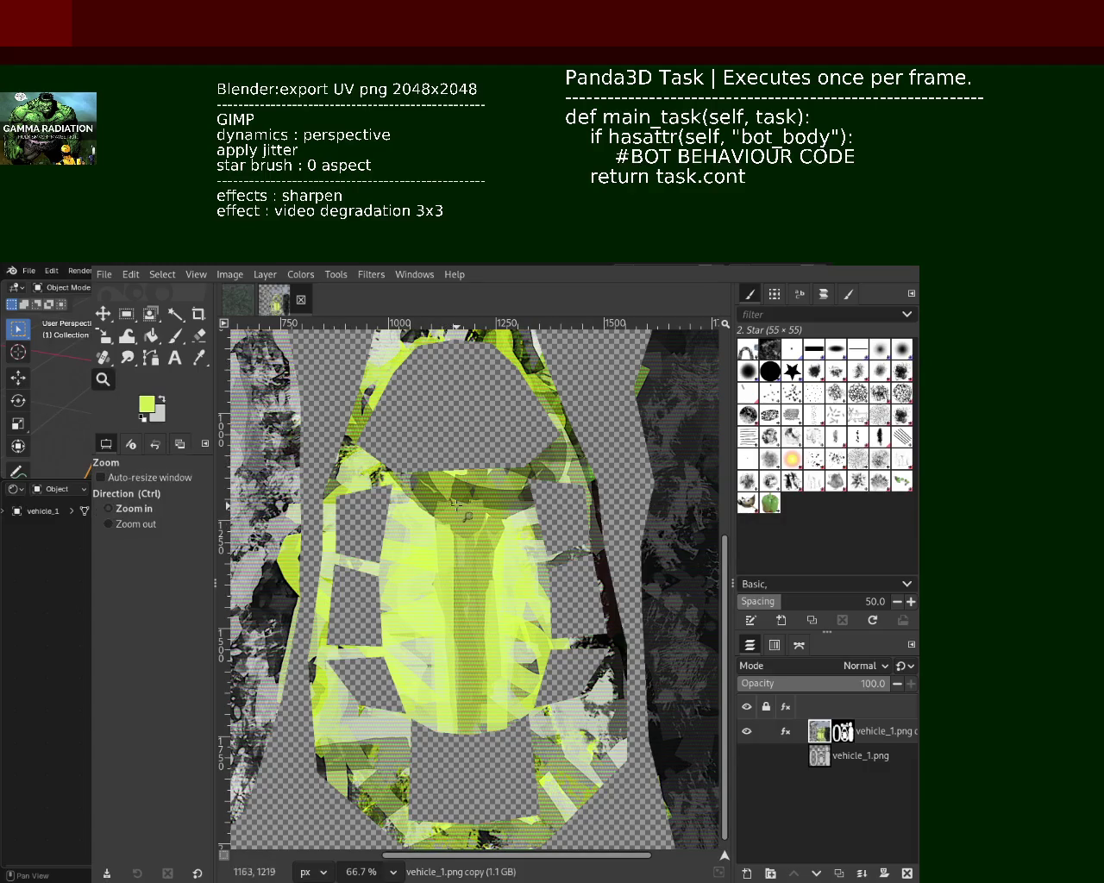
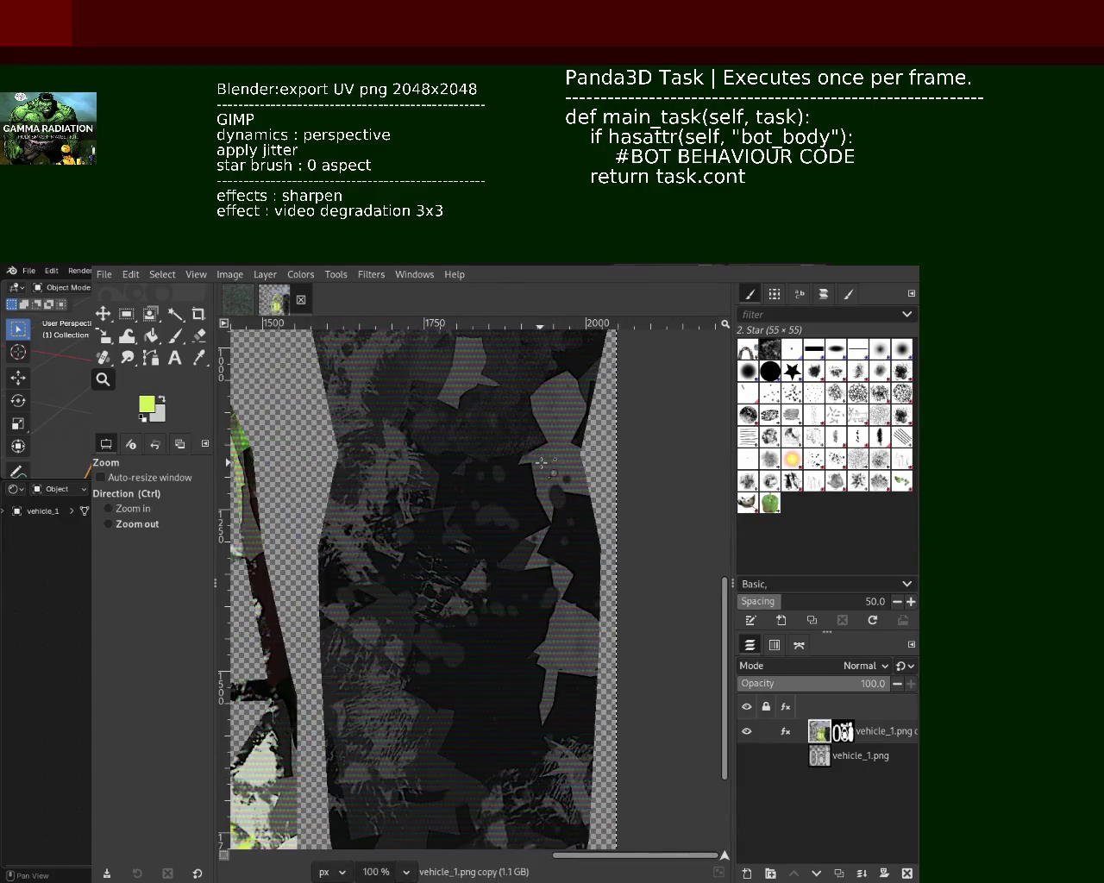
Zoom in on the strip and try a test star-brush stroke, then undo it
click(198, 336)
click(175, 336)
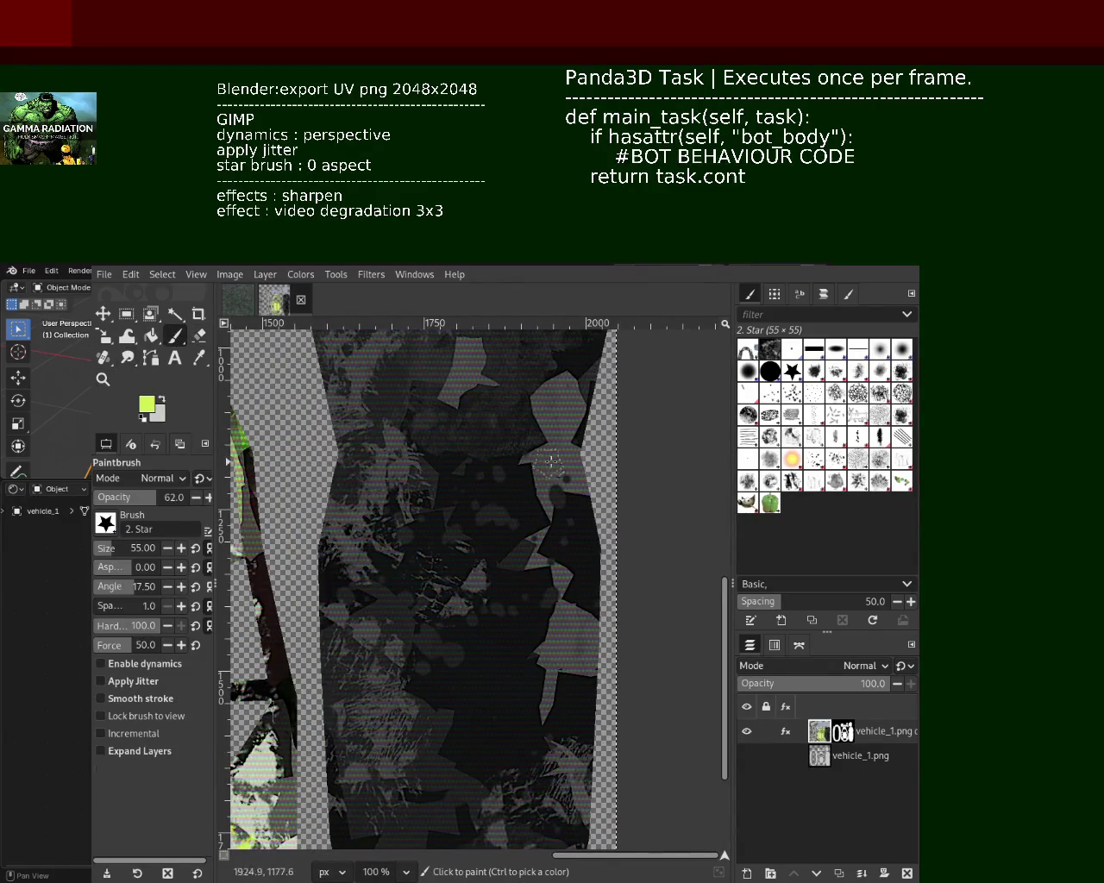
drag(537, 516, 539, 422)
key(ctrl+z)
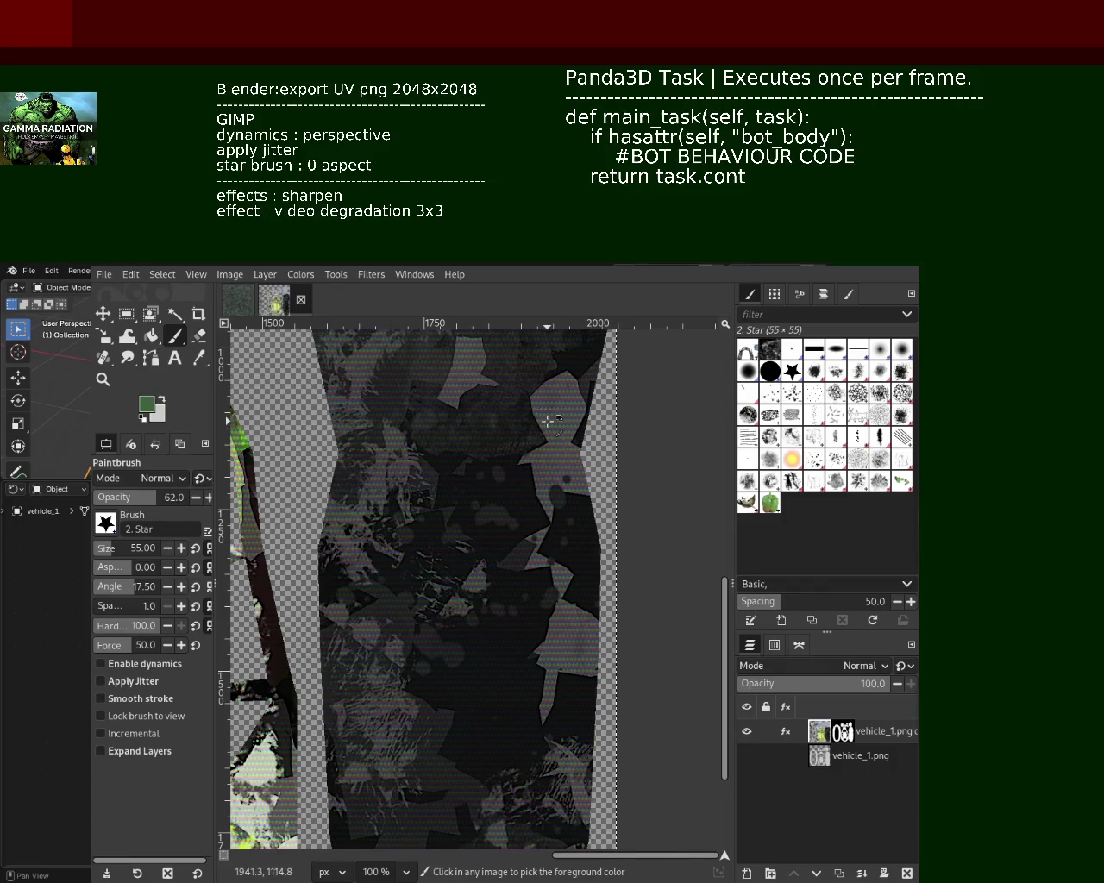
Hide one of the layer's effects in its effects list to compare the result
click(785, 731)
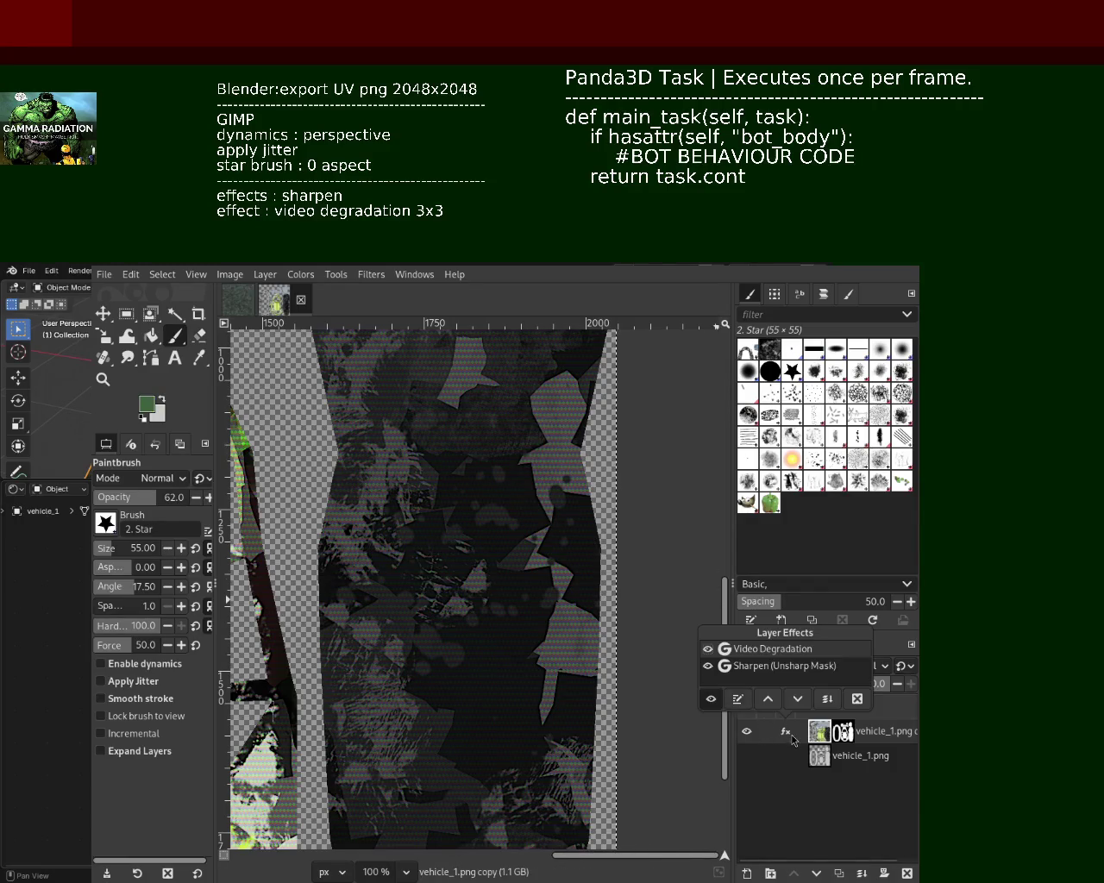
click(737, 697)
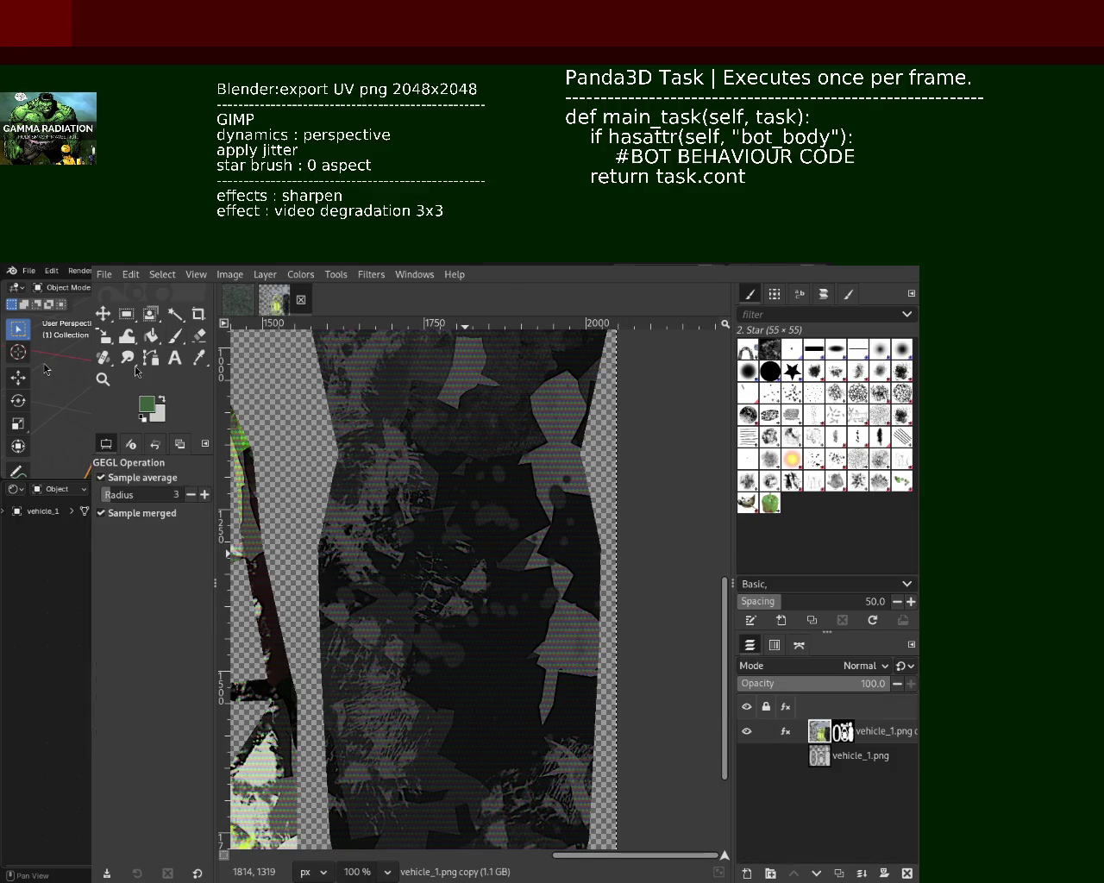
click(790, 735)
click(708, 666)
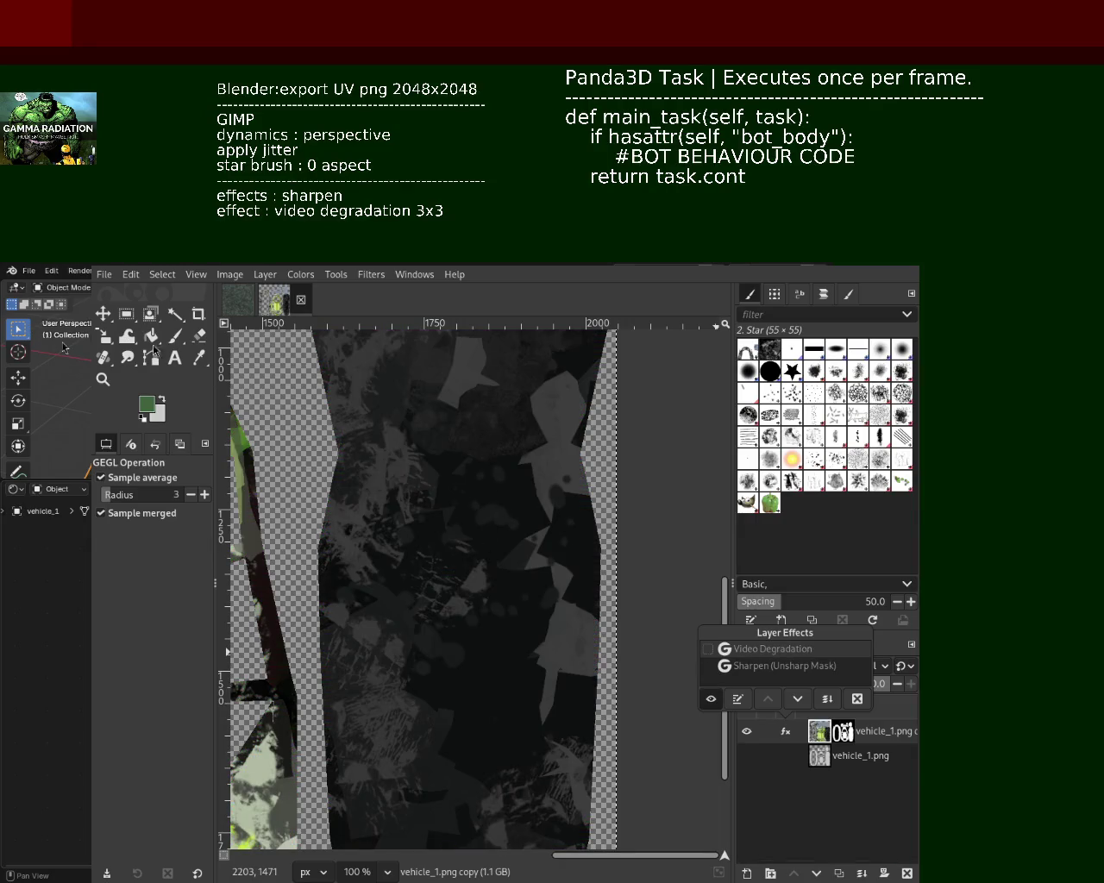
click(228, 343)
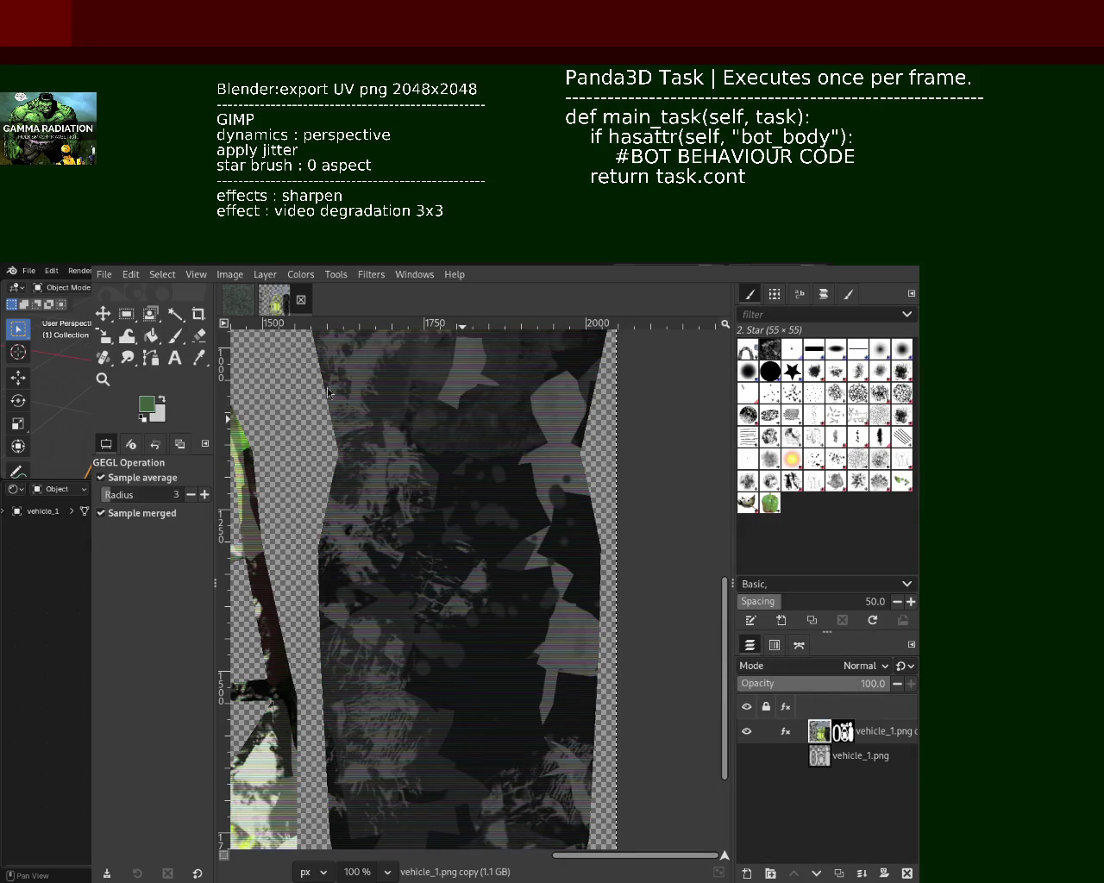
Pick a dark grey and try star-brush strokes down the strip, undoing both
click(175, 336)
ctrl+click(521, 390)
drag(528, 393, 547, 506)
key(ctrl+z)
drag(530, 402, 559, 707)
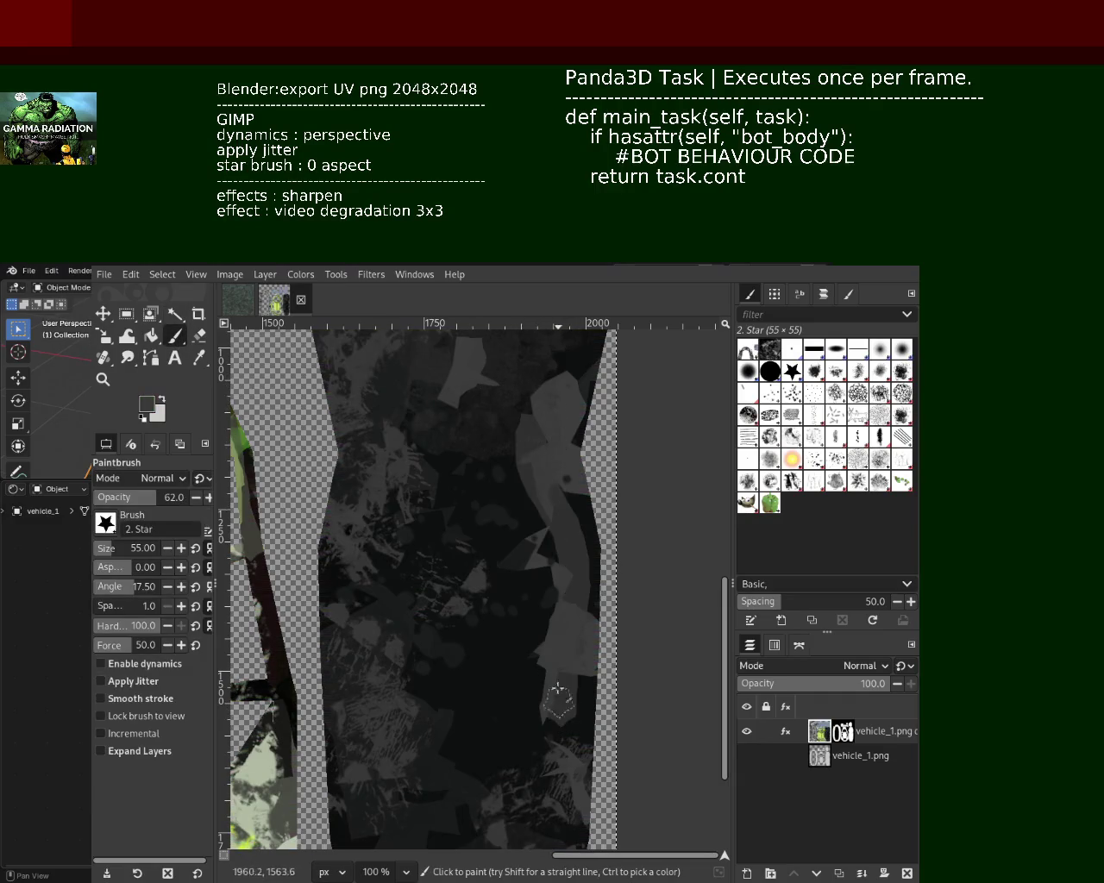
key(ctrl+z)
Paint straight light strokes down the strip and across its lower area
click(538, 405)
shift+click(533, 703)
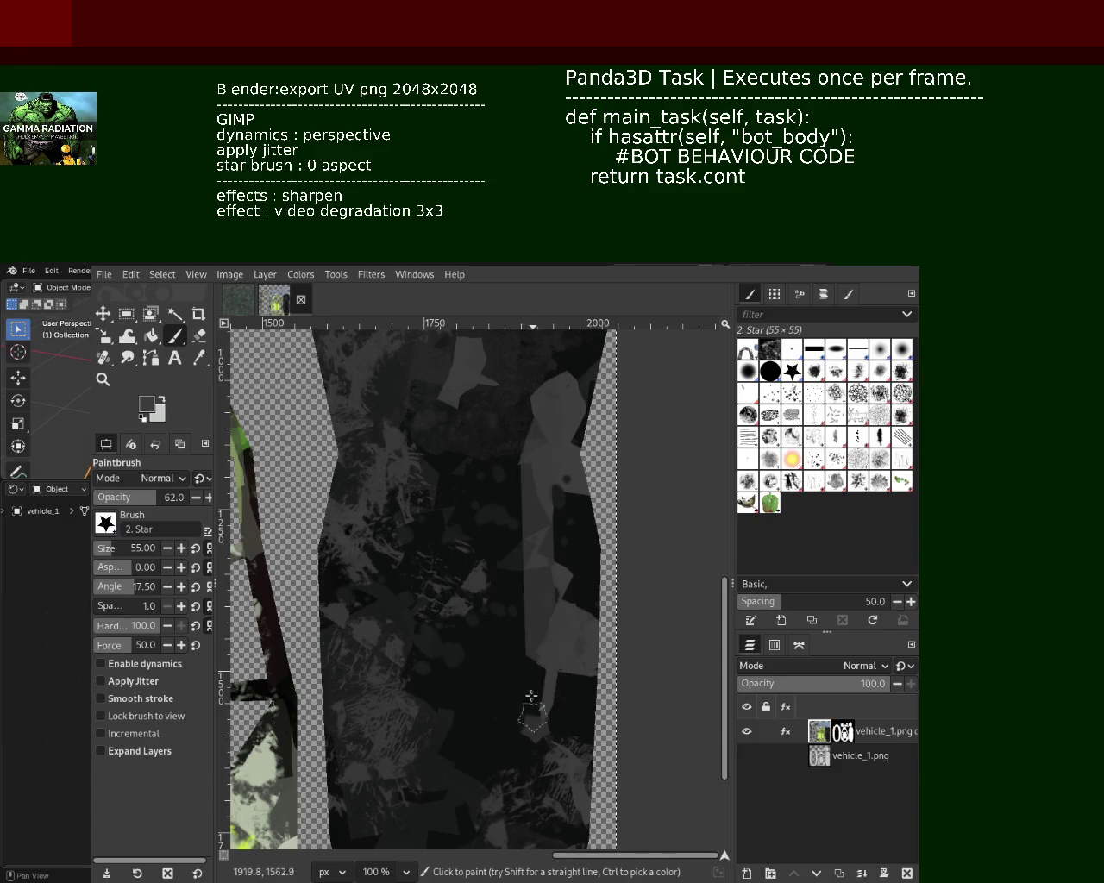
drag(524, 690, 379, 759)
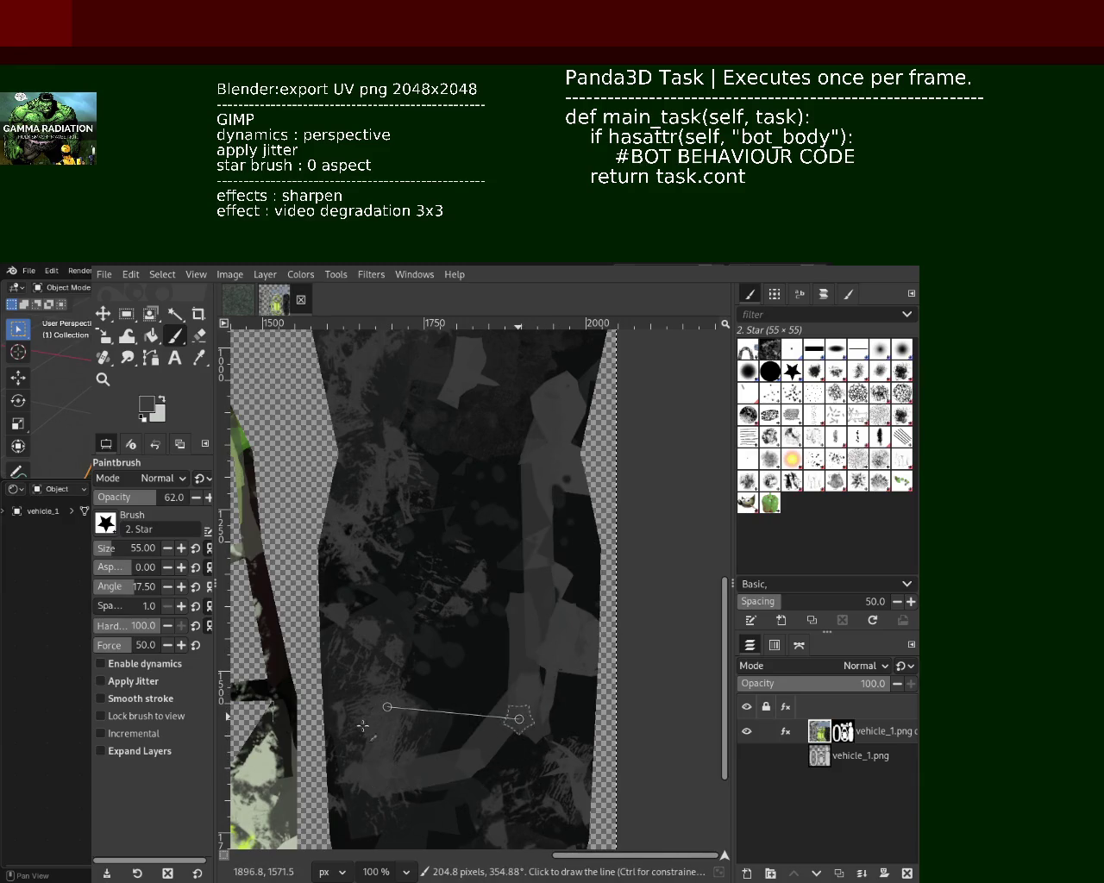
shift+click(519, 719)
Cover the lower light band with black, then add straight dark-grey strokes across it
ctrl+click(476, 660)
mouse_move(451, 702)
mouse_down()
mouse_move(352, 722)
mouse_move(407, 709)
mouse_up()
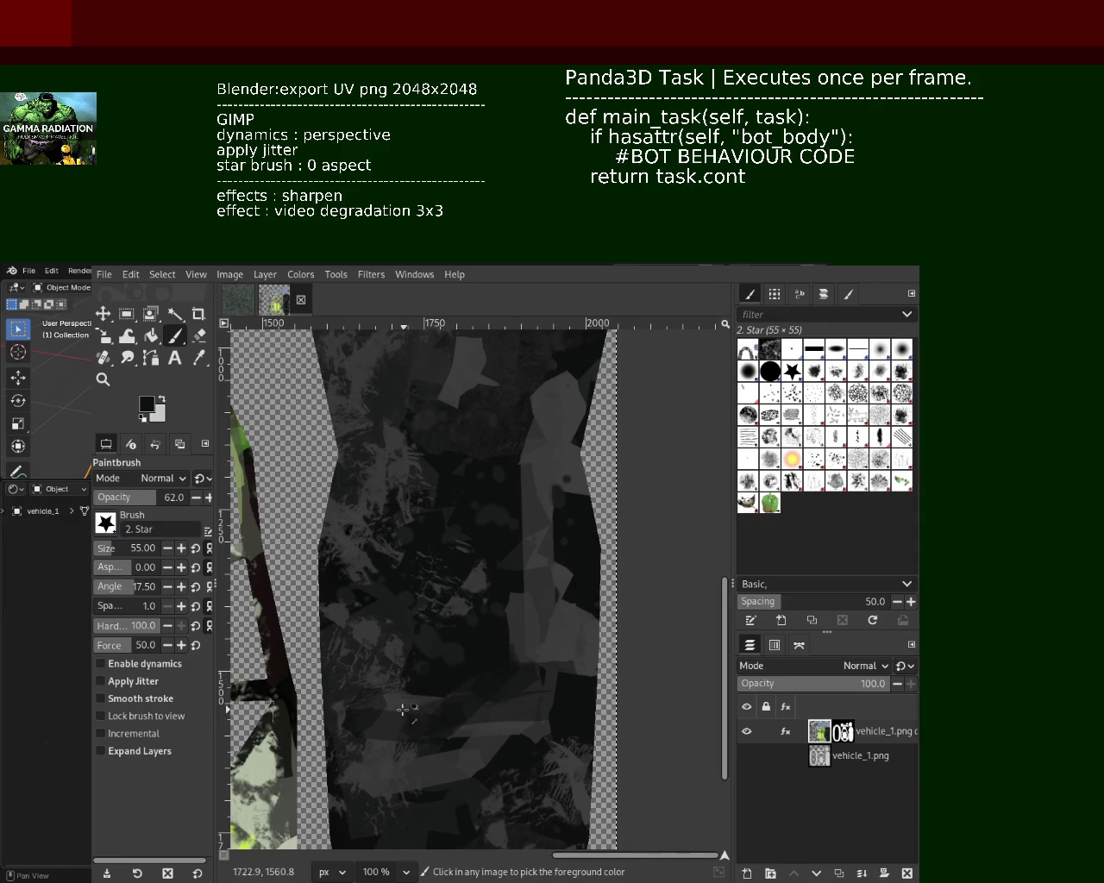
ctrl+click(485, 731)
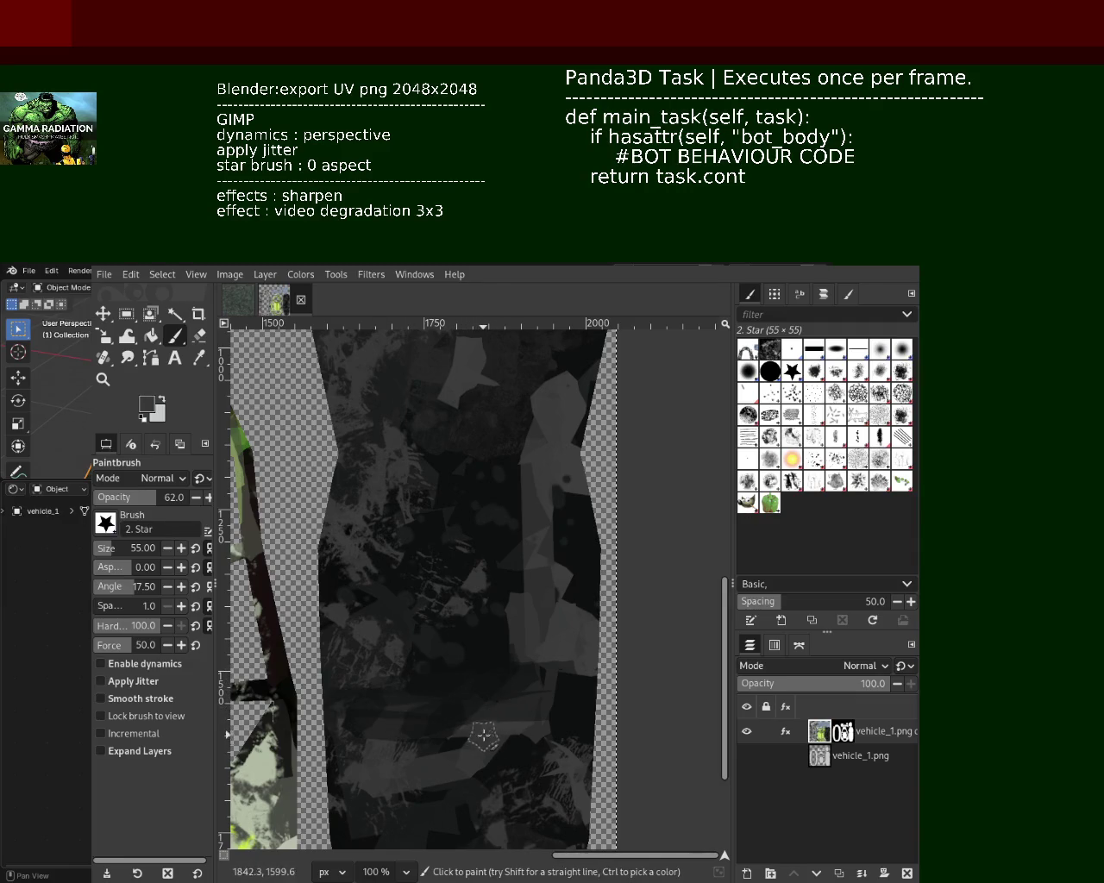
shift+click(477, 703)
shift+click(394, 702)
shift+click(470, 716)
mouse_move(469, 716)
mouse_down()
mouse_move(523, 752)
mouse_move(468, 698)
mouse_move(522, 767)
mouse_move(481, 739)
mouse_move(517, 810)
mouse_up()
Paint straight lighter-grey streaks over the middle strip, then zoom the view out
ctrl+click(500, 670)
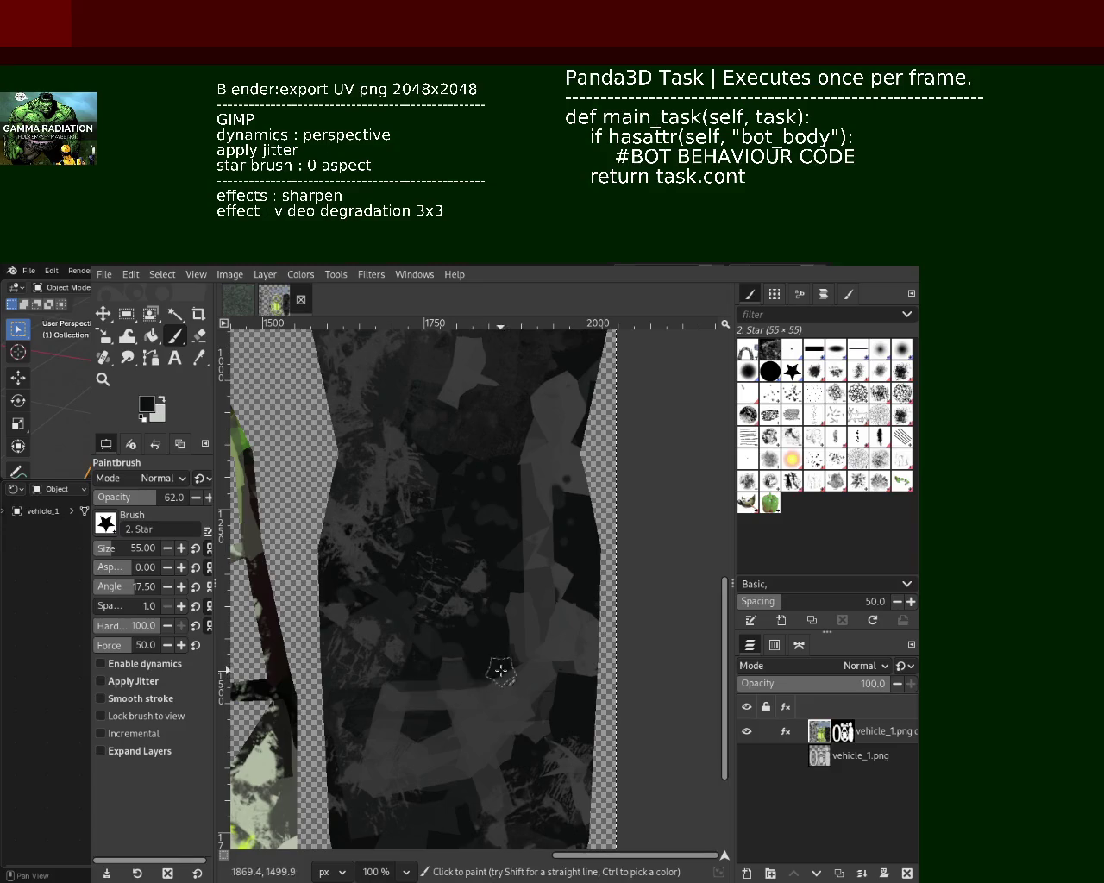
ctrl+click(569, 412)
click(390, 422)
mouse_move(360, 533)
mouse_down()
mouse_move(345, 493)
mouse_move(382, 458)
mouse_move(345, 500)
mouse_up()
shift+click(395, 434)
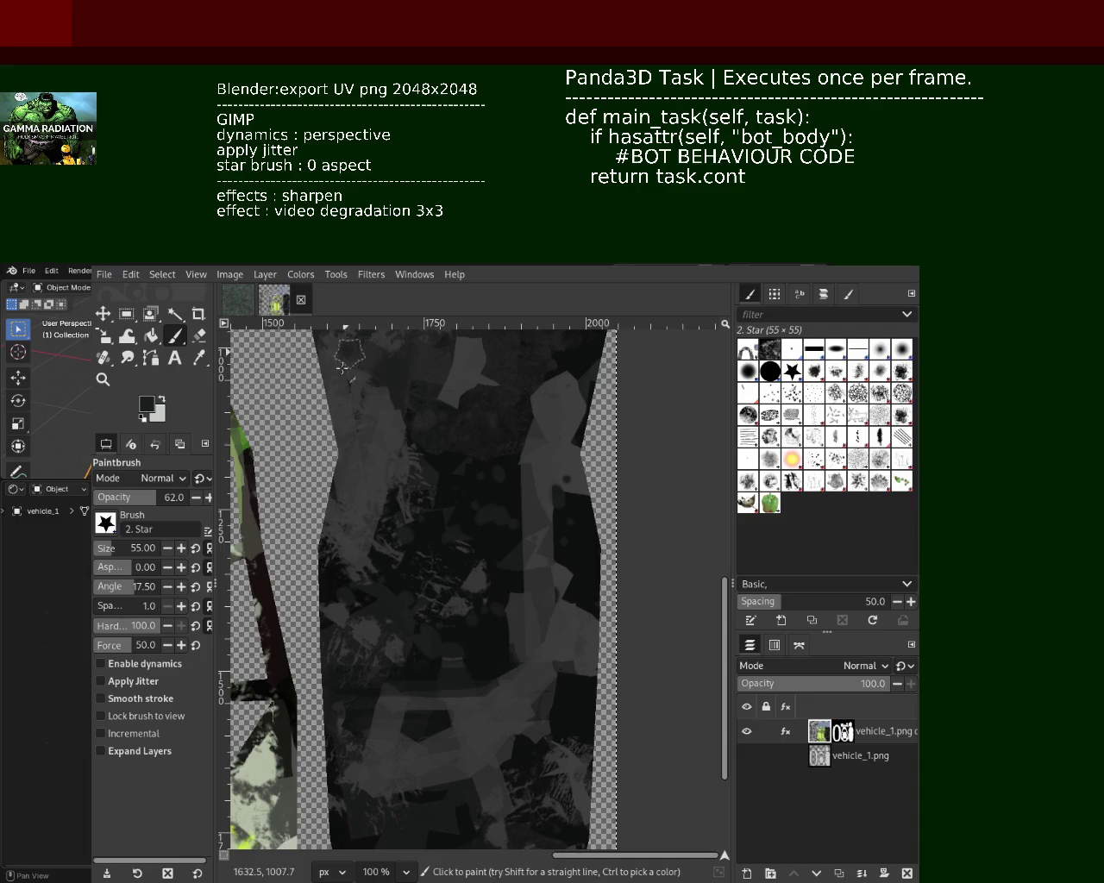
click(102, 379)
click(486, 523)
ctrl+click(470, 591)
Pick greys from the body and try a light-grey band, then undo it
ctrl+scroll(445, 477, up, 3)
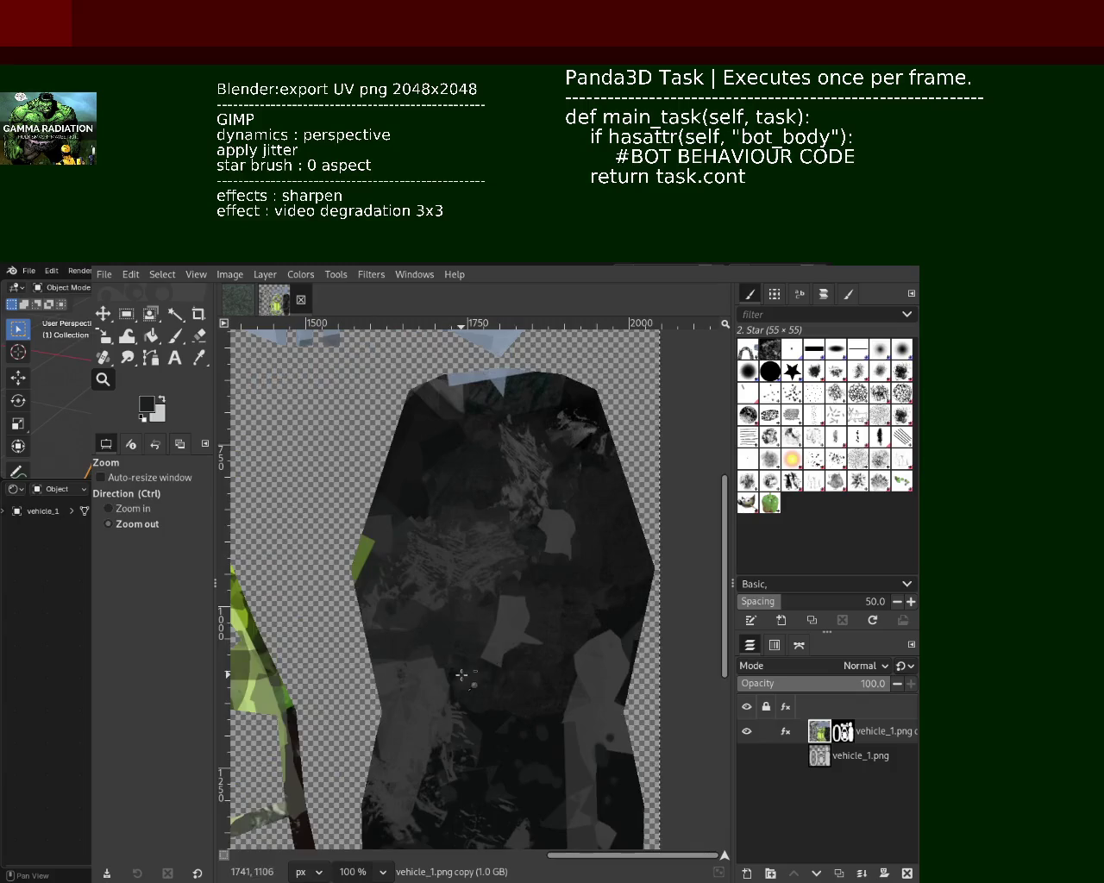
click(175, 336)
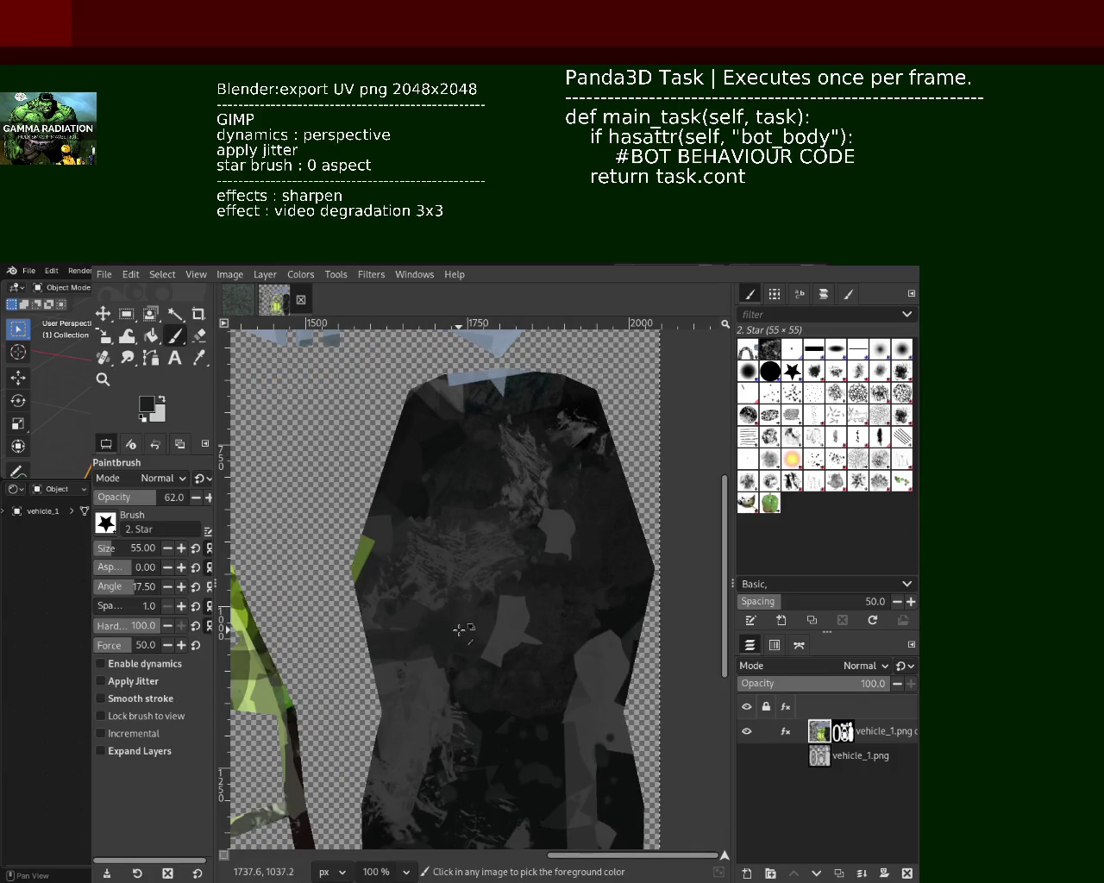
ctrl+click(421, 464)
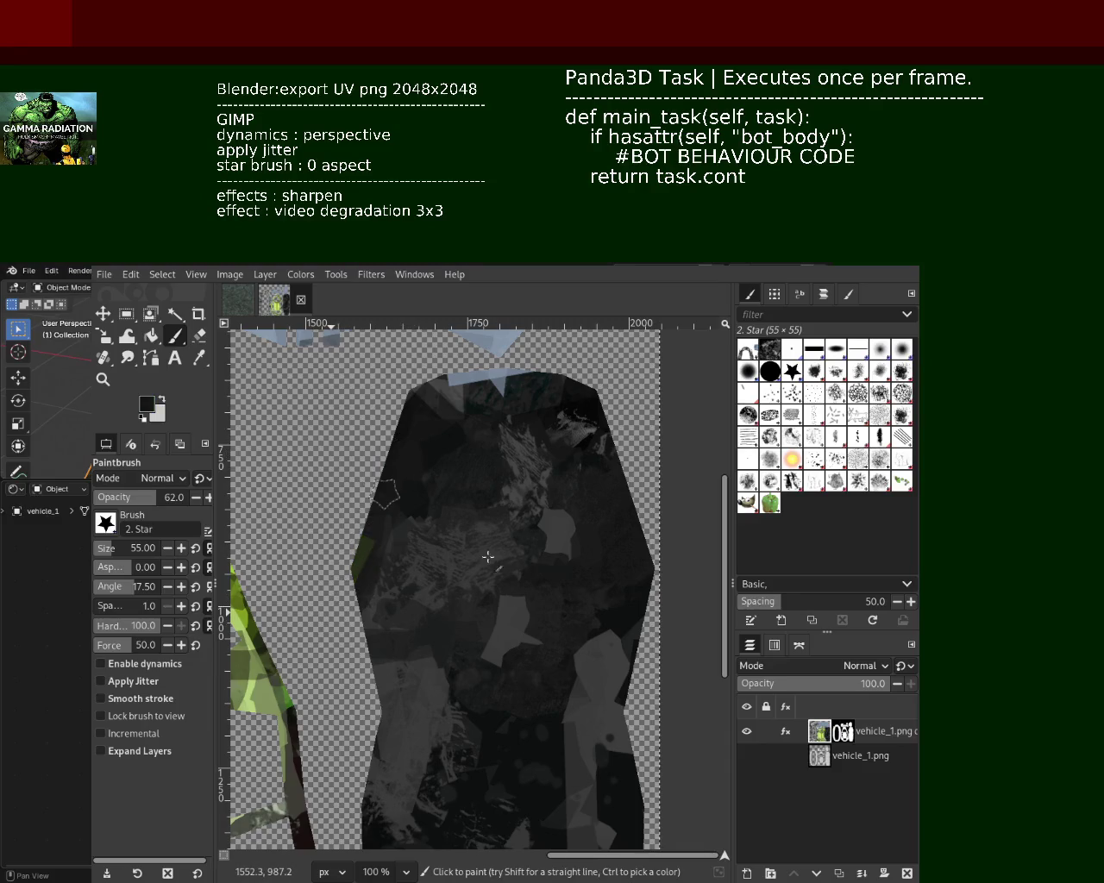
ctrl+click(549, 530)
mouse_move(548, 530)
mouse_down()
mouse_move(439, 512)
mouse_move(489, 498)
mouse_move(443, 431)
mouse_up()
key(ctrl+z)
Paint light diagonal strokes in an A shape, then stamp black star marks over them
shift+click(379, 517)
drag(406, 493, 455, 529)
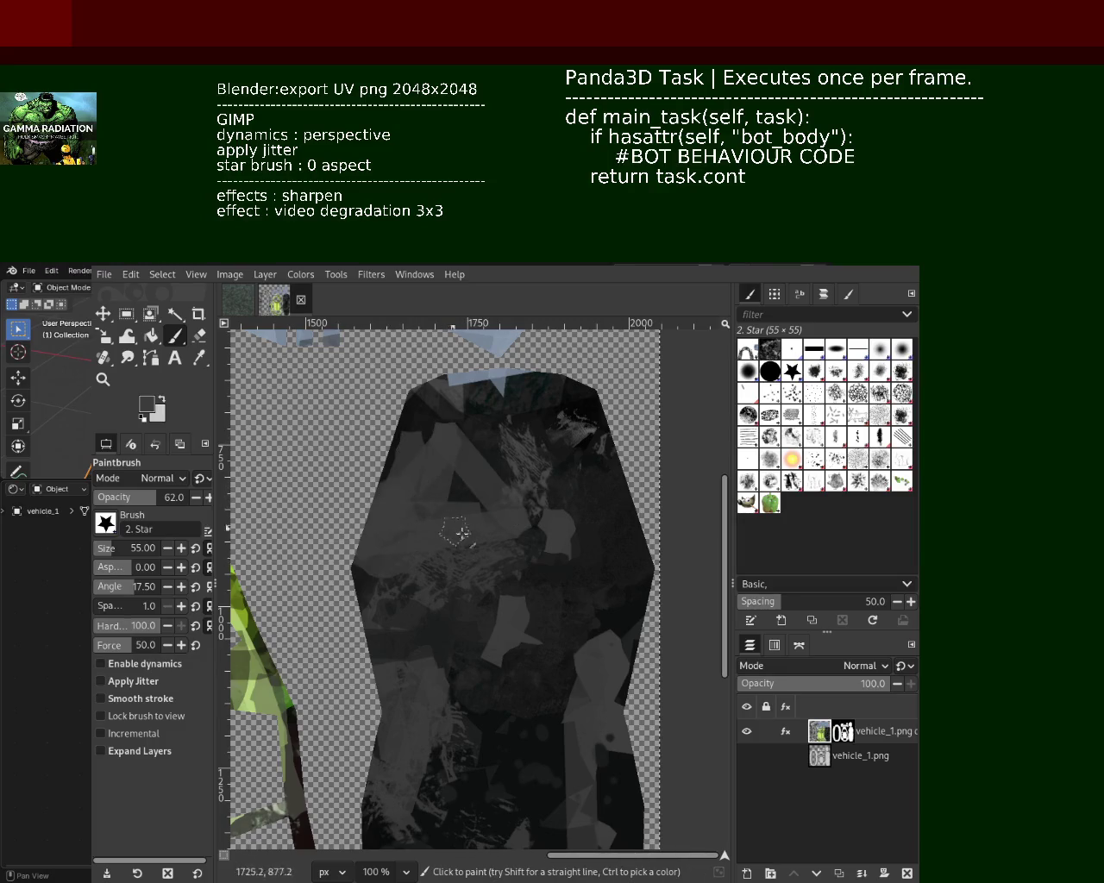
ctrl+click(633, 611)
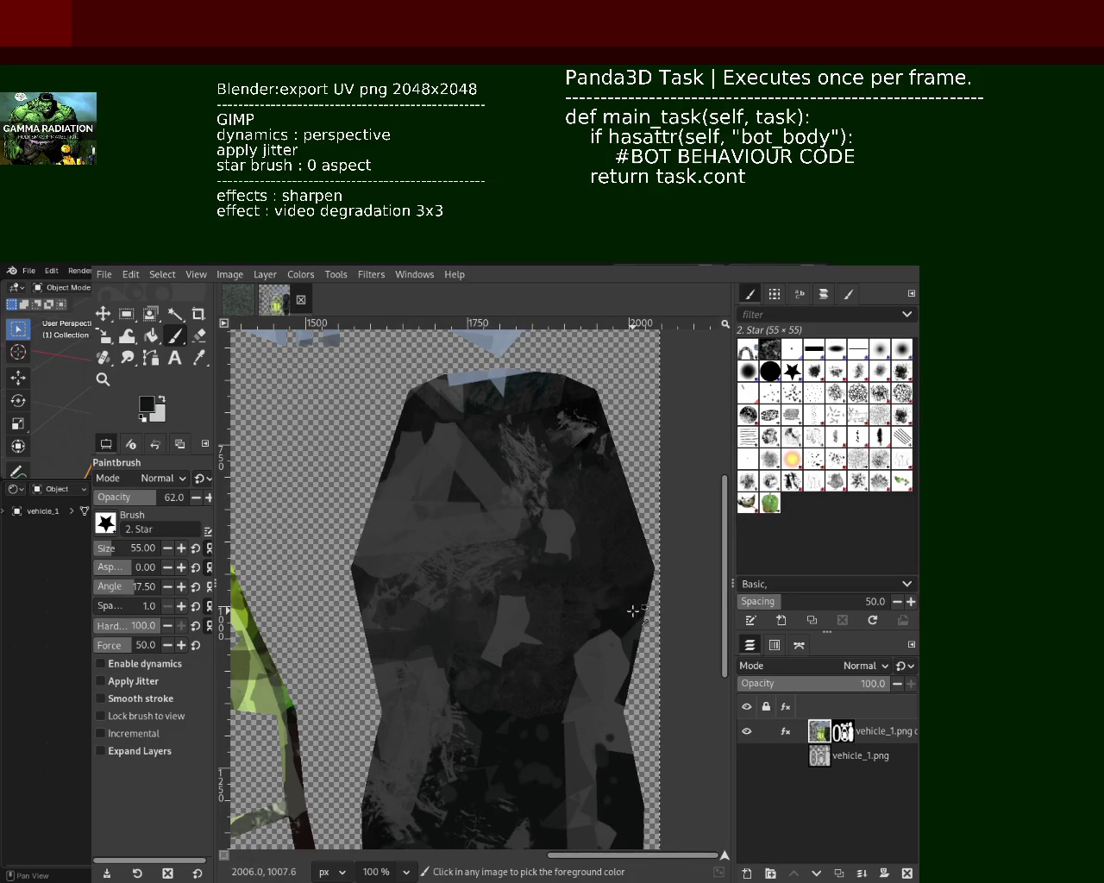
drag(451, 458, 477, 503)
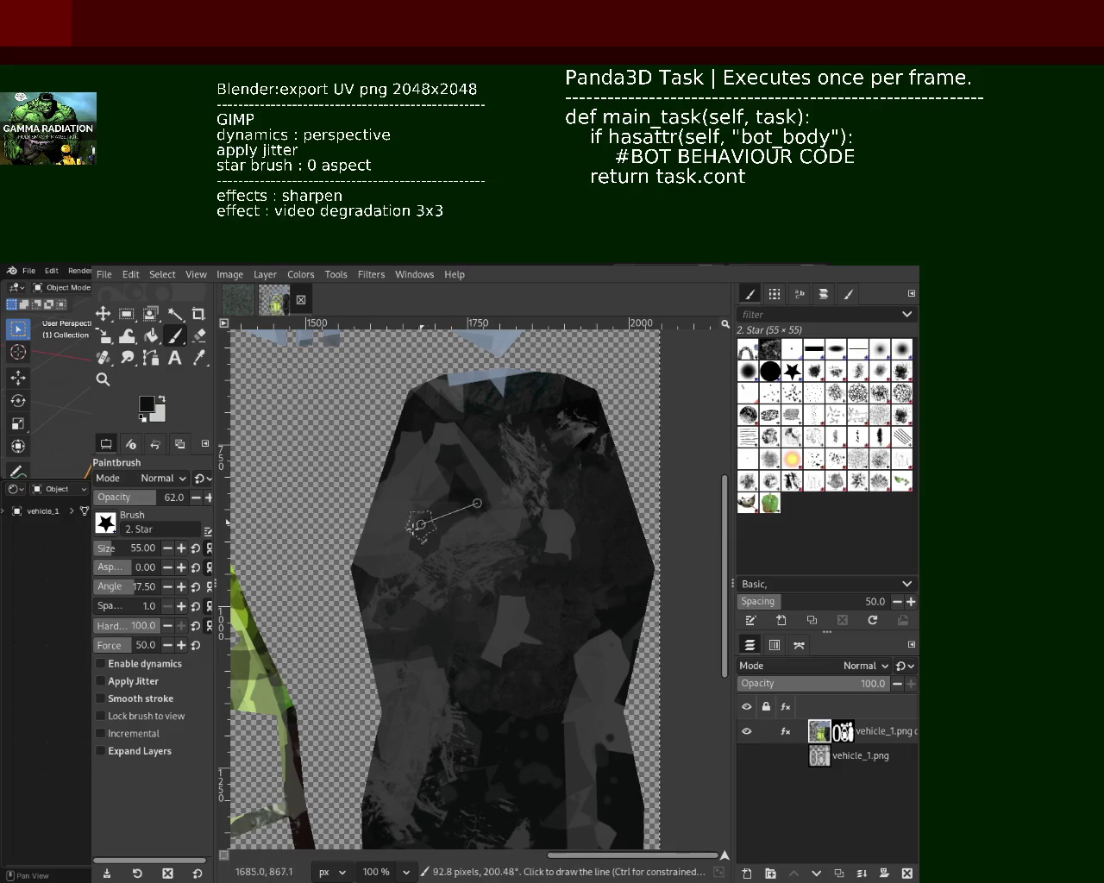
shift+click(419, 524)
shift+click(455, 458)
ctrl+click(509, 506)
shift+click(495, 488)
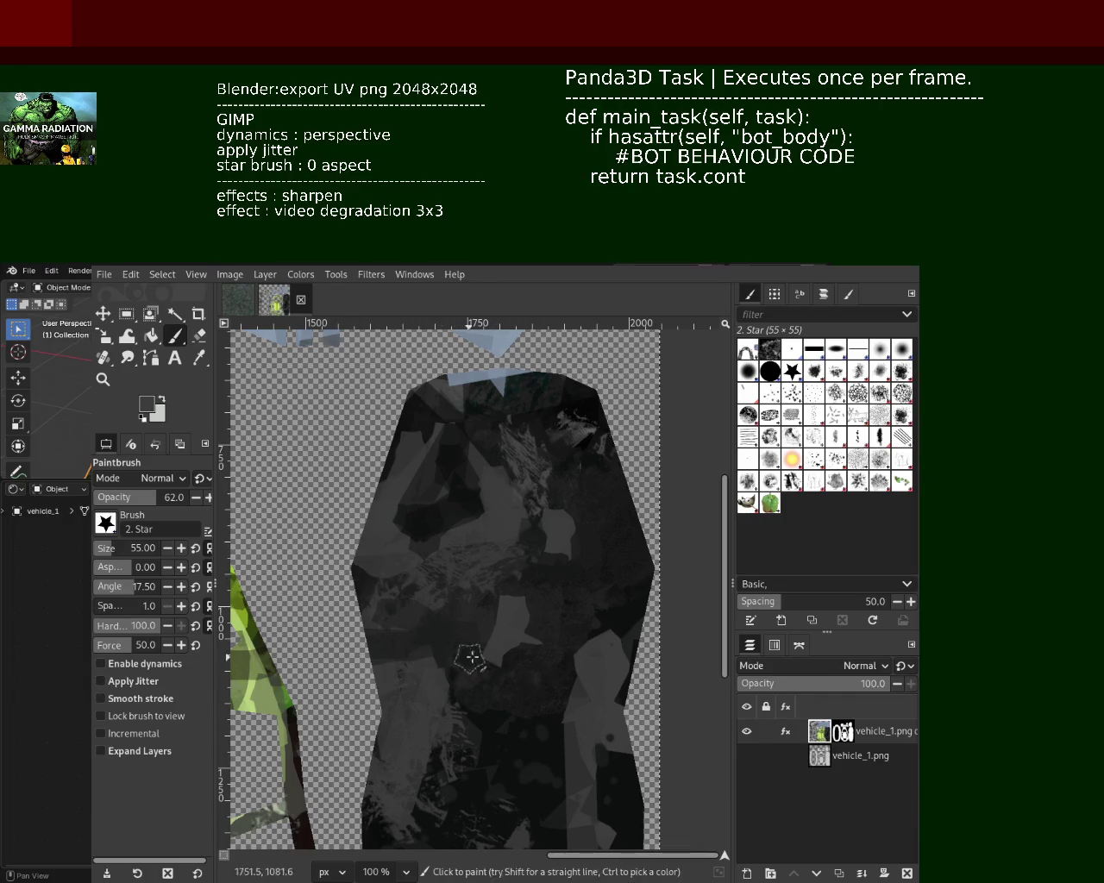
Paint lighter grey patches across the lower shape, redoing them once after an undo
ctrl+click(428, 598)
drag(428, 598, 371, 681)
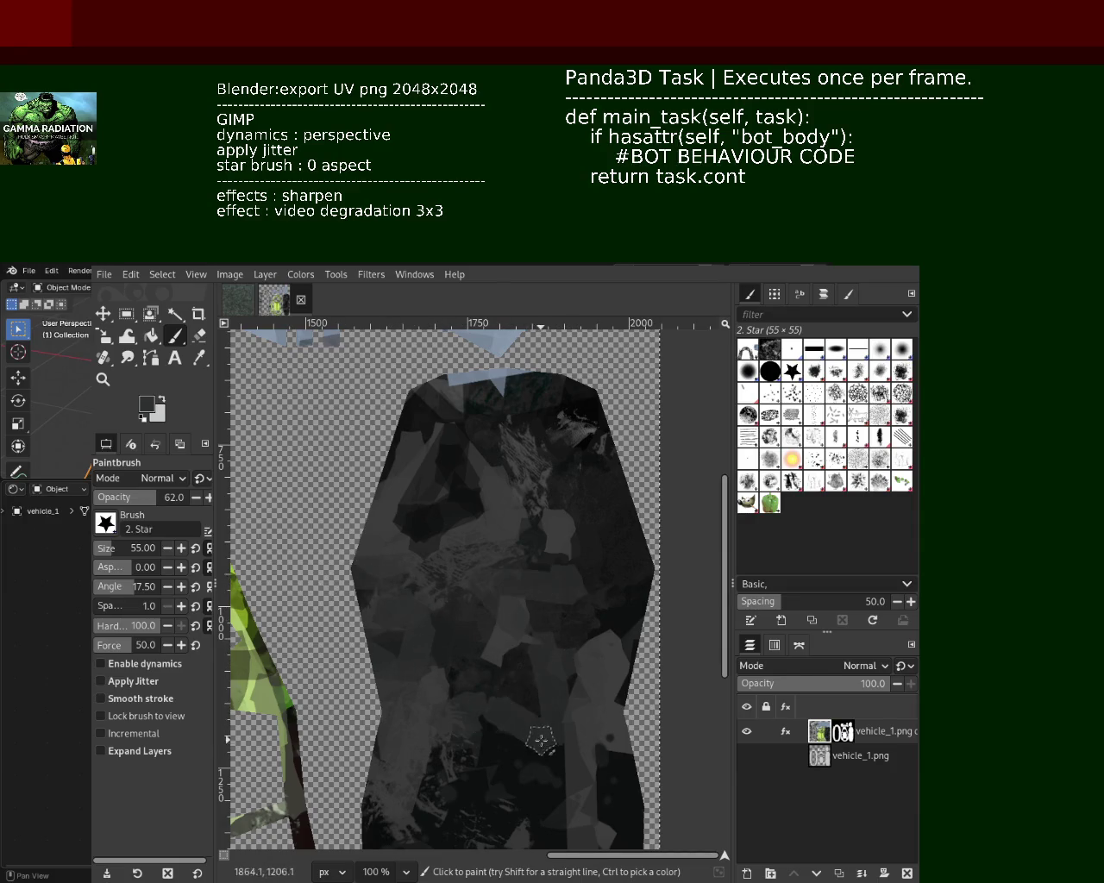
ctrl+click(480, 666)
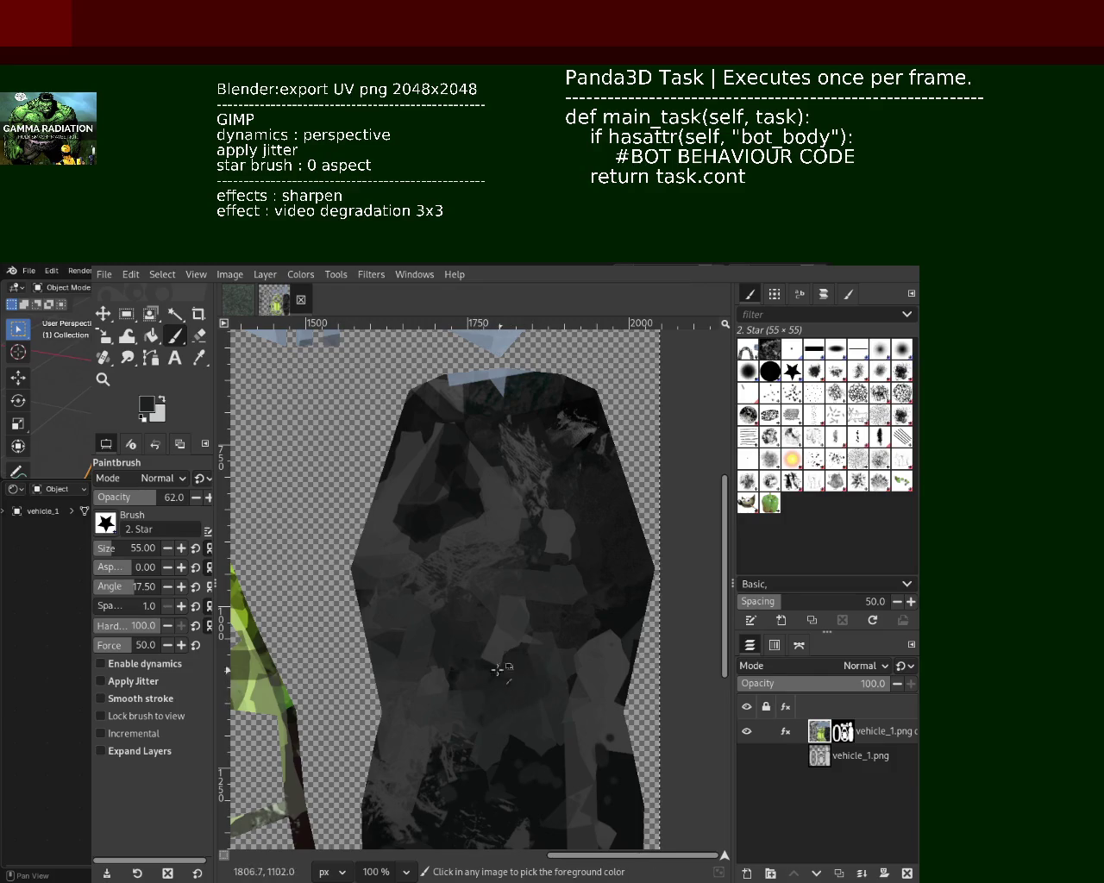
mouse_move(501, 645)
mouse_down()
mouse_move(475, 715)
mouse_move(458, 661)
mouse_move(557, 717)
mouse_move(597, 609)
mouse_up()
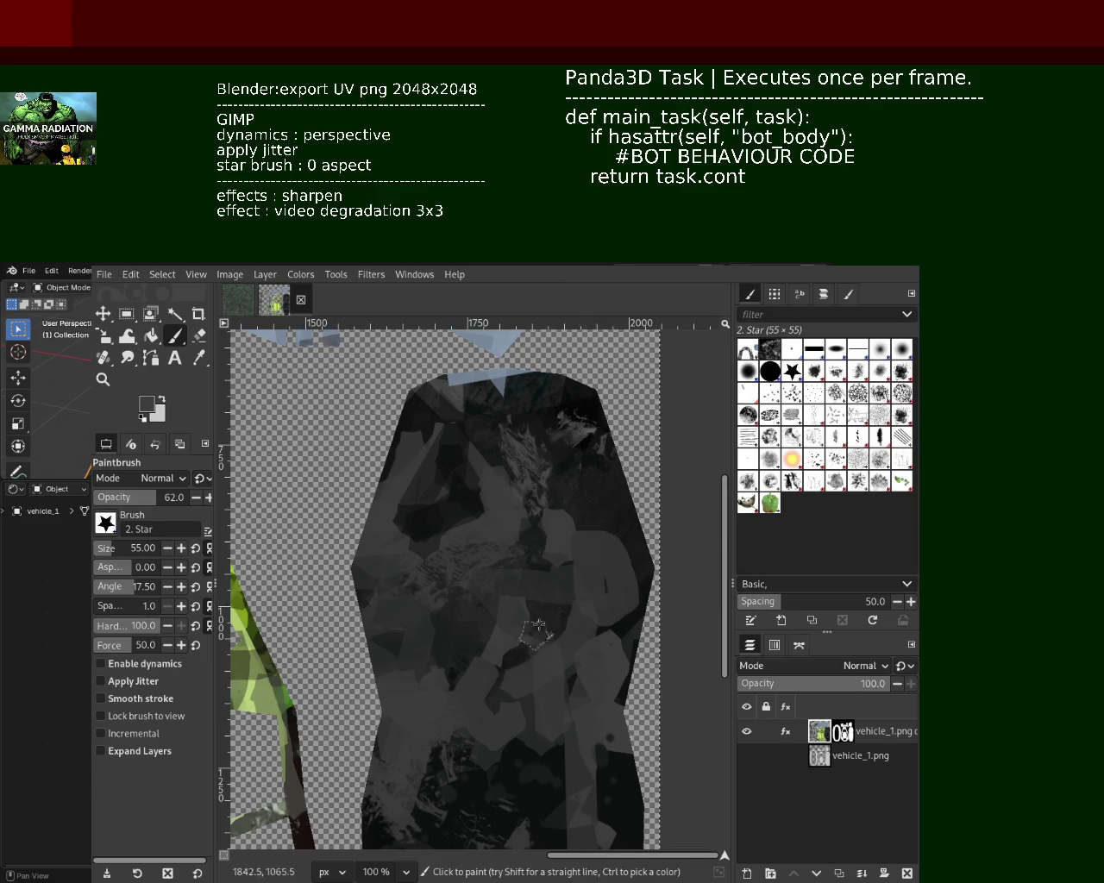
key(ctrl+z)
mouse_move(588, 534)
mouse_down()
mouse_move(543, 604)
mouse_move(520, 583)
mouse_move(421, 624)
mouse_up()
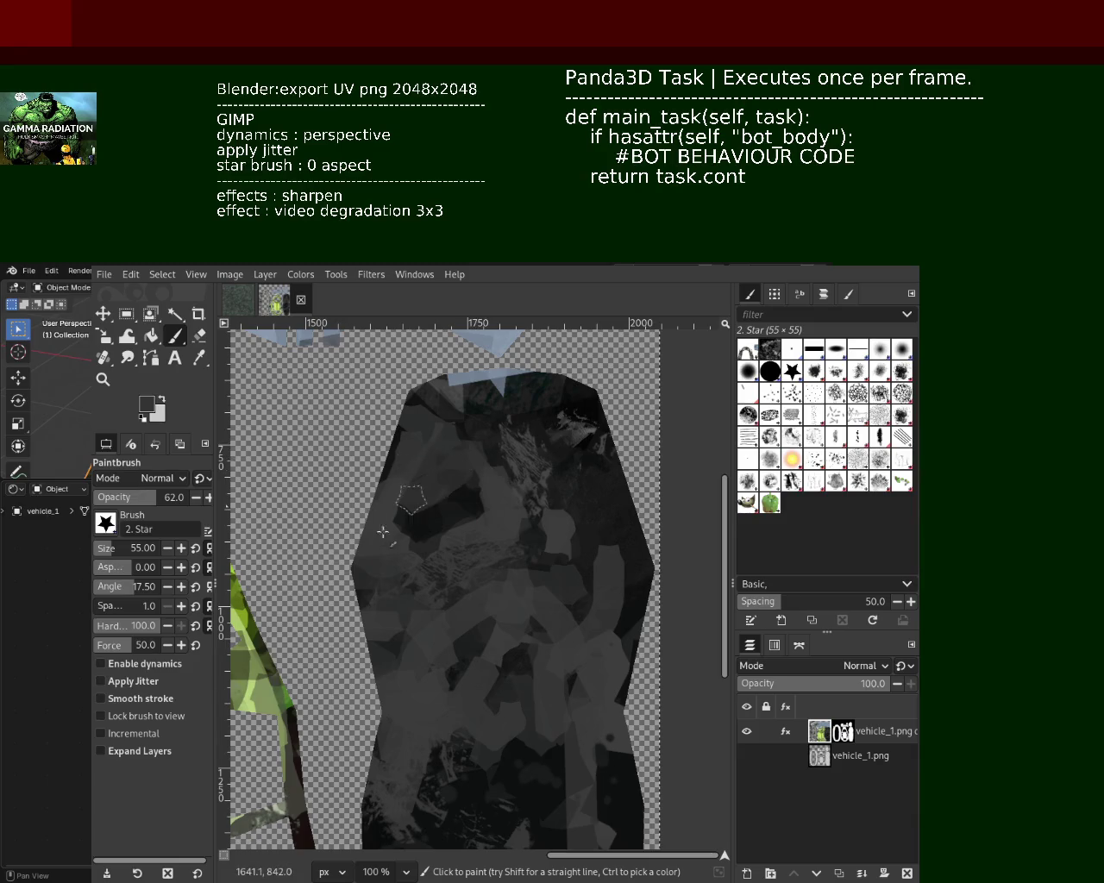
Darken the light-blue patch at the top and the upper-left, then add grey strokes mid-shape
ctrl+click(563, 534)
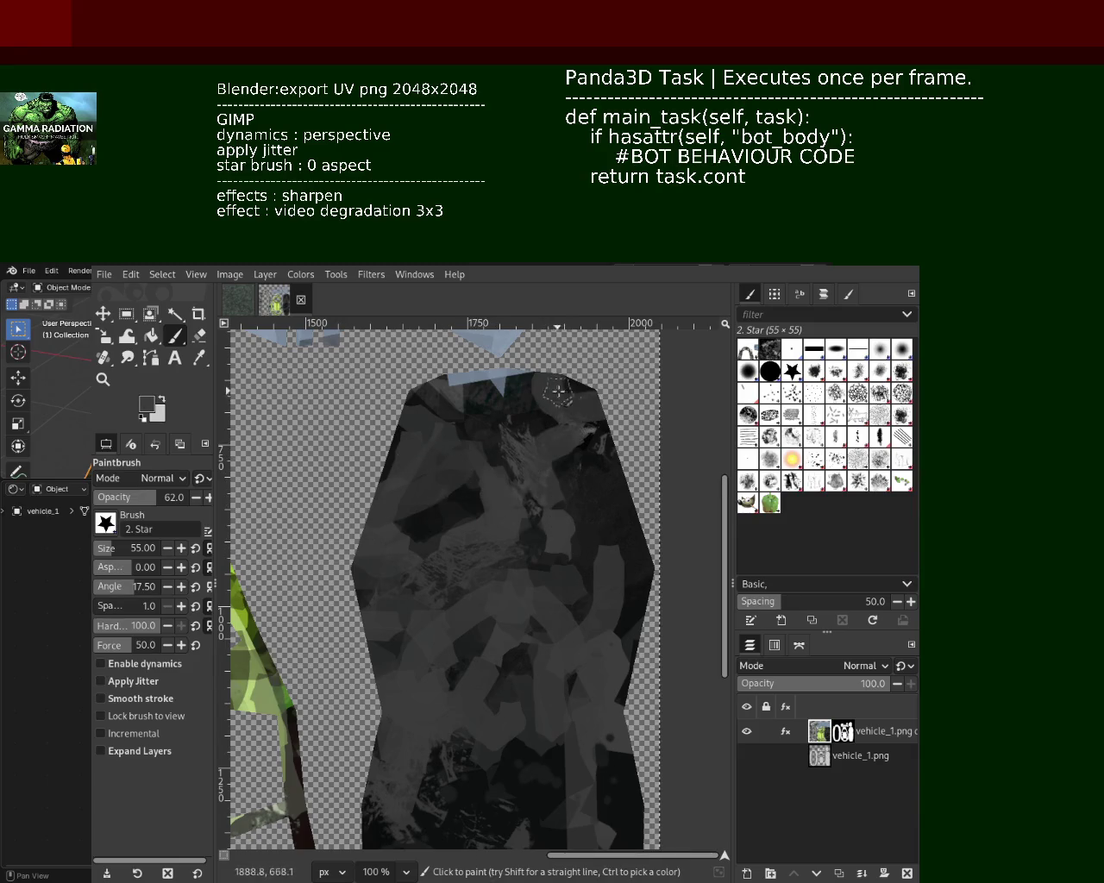
drag(464, 379, 418, 379)
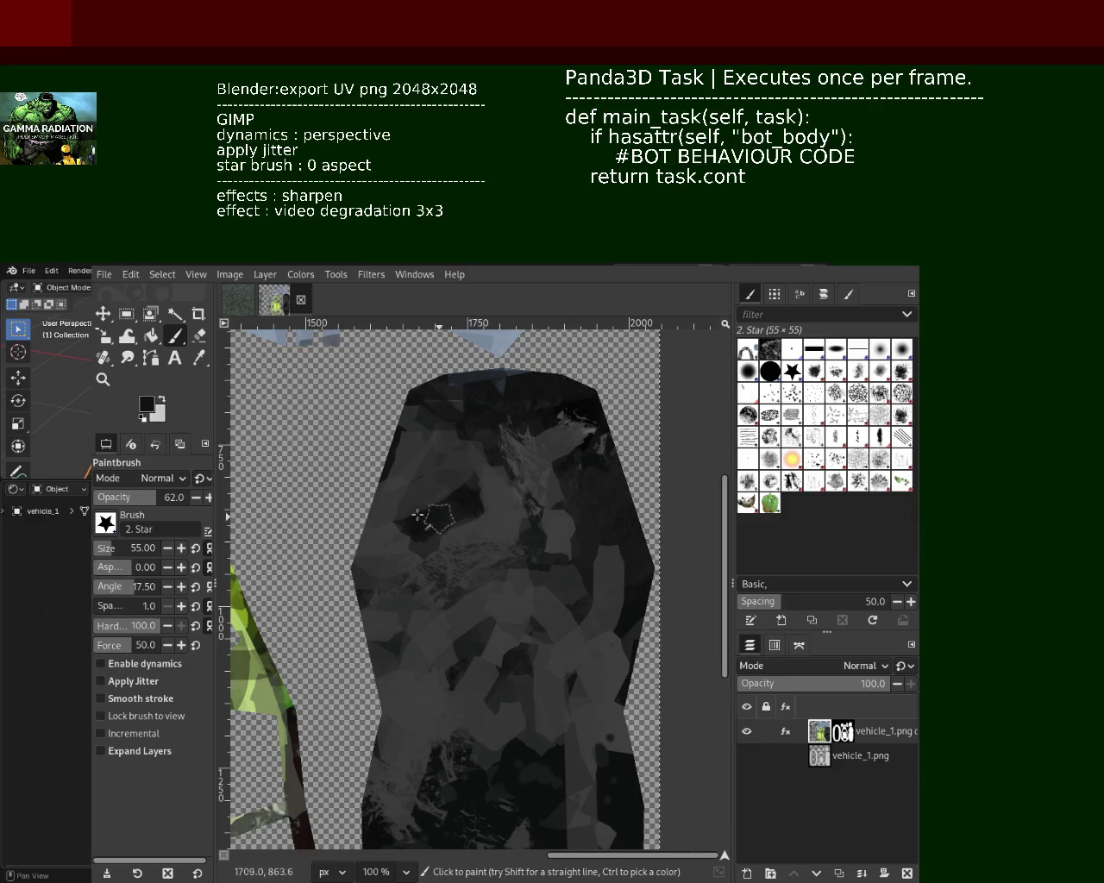
drag(439, 515, 424, 475)
ctrl+click(480, 611)
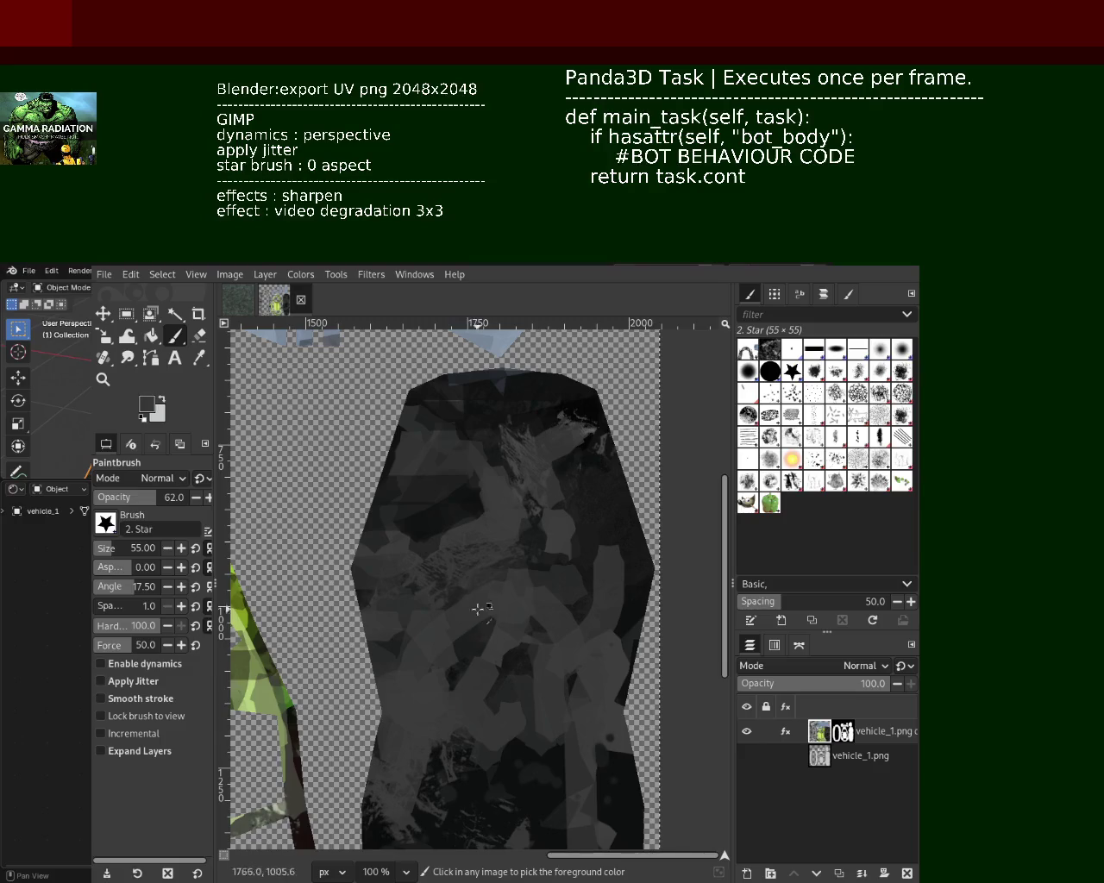
ctrl+click(580, 599)
drag(530, 598, 443, 665)
Try dark strokes on the lower shape, comparing with undo and redo before removing them
drag(403, 734, 428, 771)
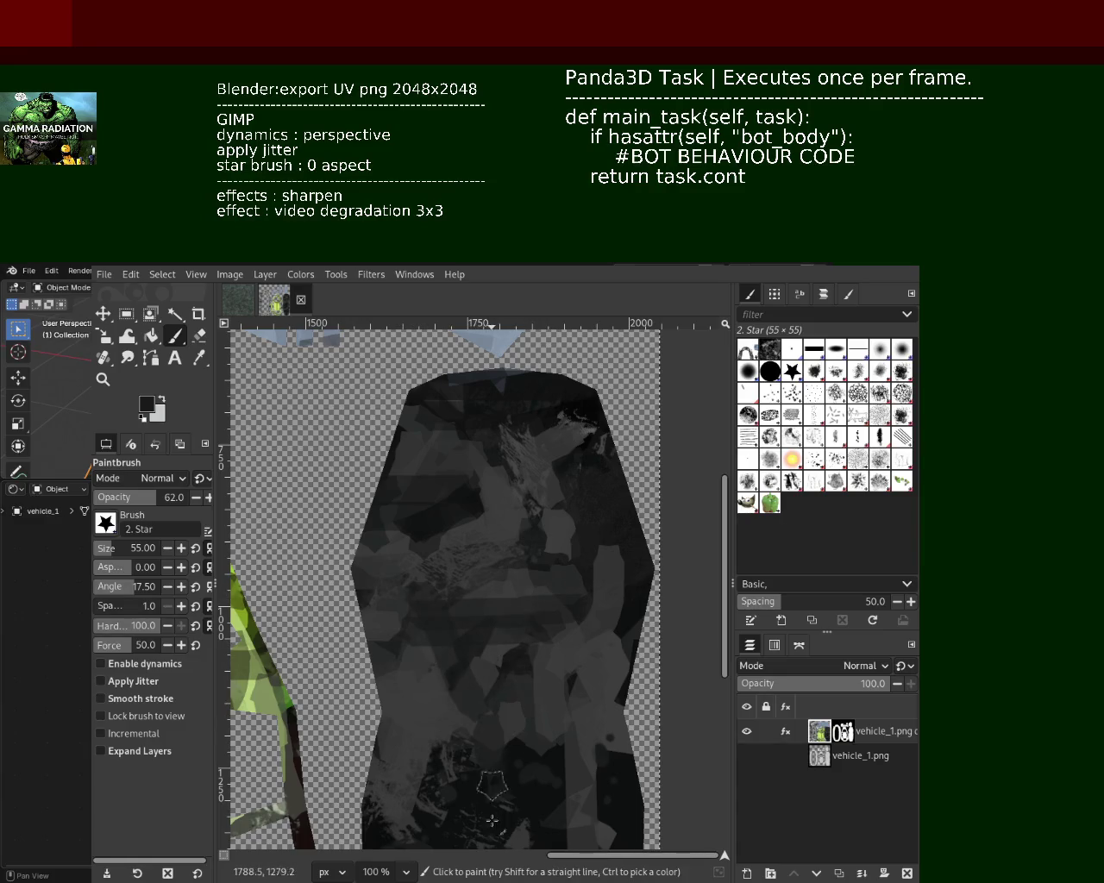
key(ctrl+z)
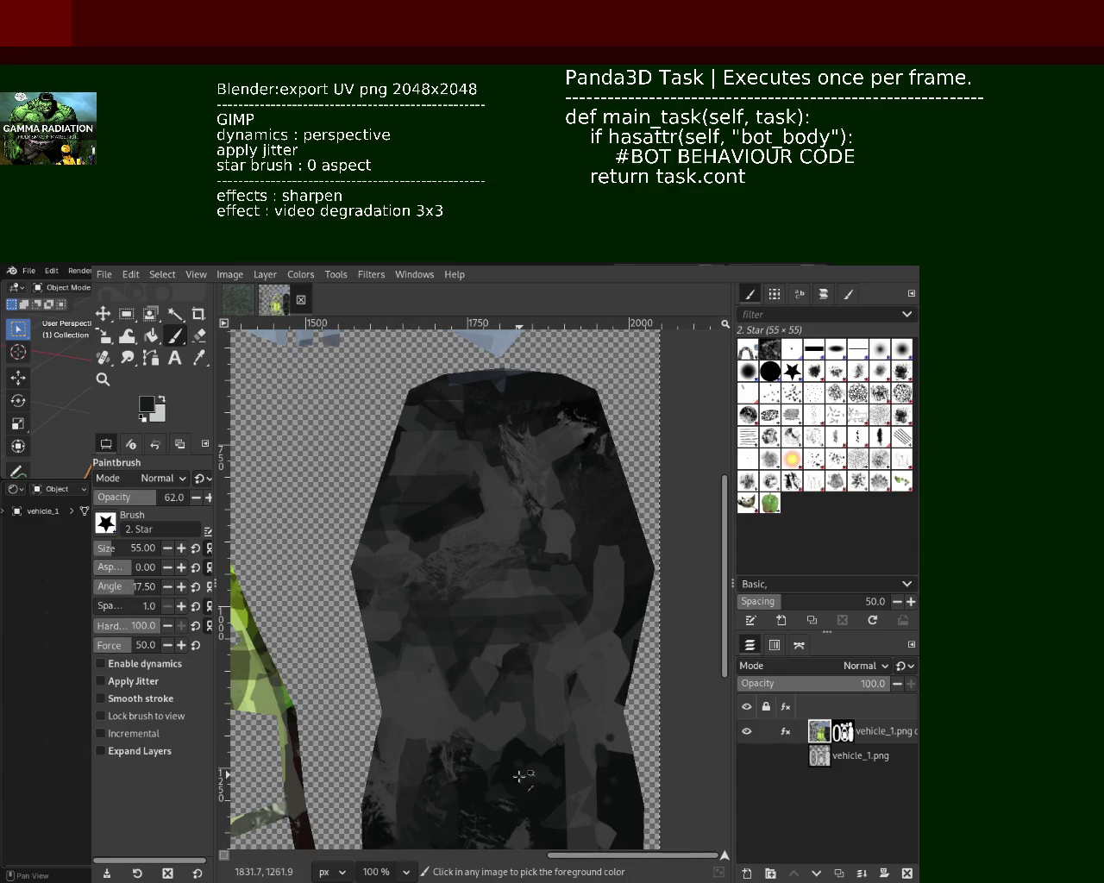
key(ctrl+y)
key(ctrl+z)
key(ctrl+y)
key(ctrl+z)
Add dark horizontal strokes across the middle and light curved strokes down the centre
mouse_move(406, 628)
mouse_down()
mouse_move(481, 590)
mouse_move(362, 574)
mouse_up()
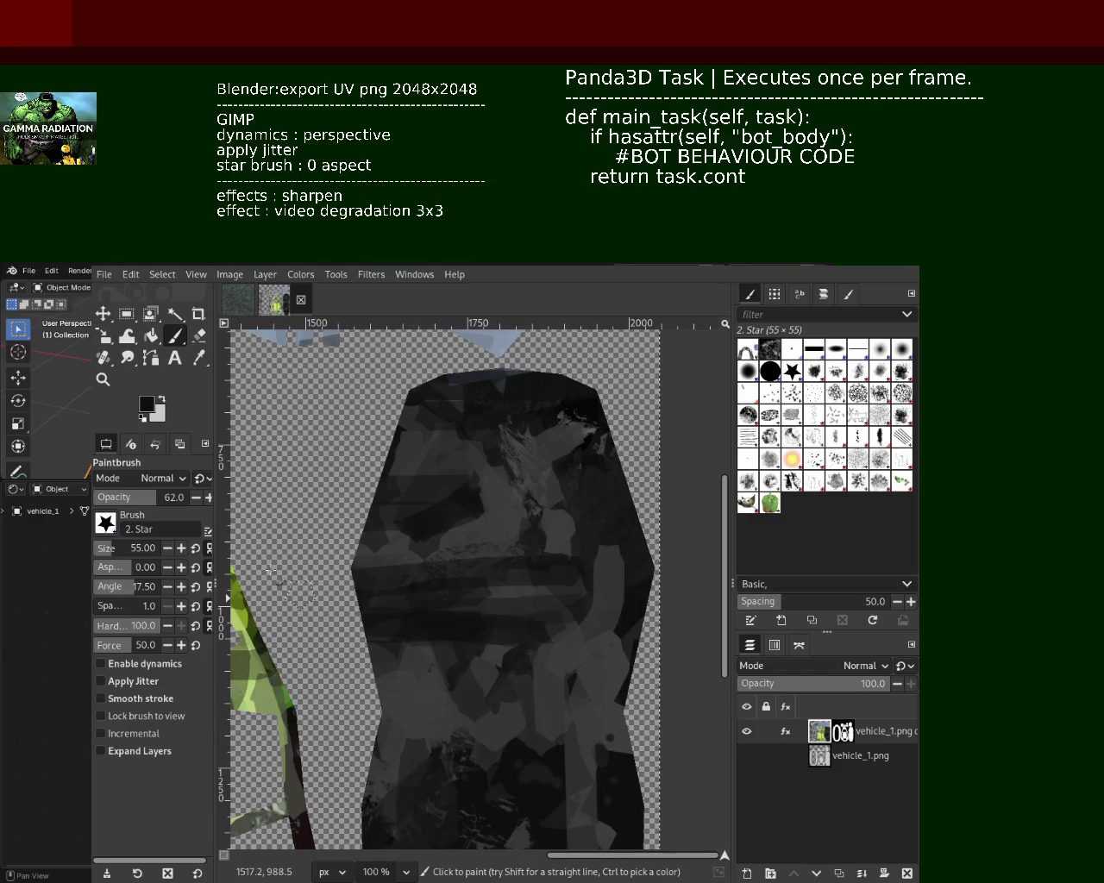
drag(479, 509, 362, 509)
mouse_move(250, 523)
mouse_down()
mouse_move(451, 537)
mouse_move(520, 571)
mouse_move(468, 661)
mouse_move(391, 544)
mouse_move(419, 604)
mouse_move(492, 616)
mouse_move(373, 709)
mouse_up()
key(ctrl+z)
key(ctrl+z)
key(ctrl+z)
key(ctrl+z)
mouse_move(461, 733)
mouse_down()
mouse_move(480, 533)
mouse_move(405, 659)
mouse_up()
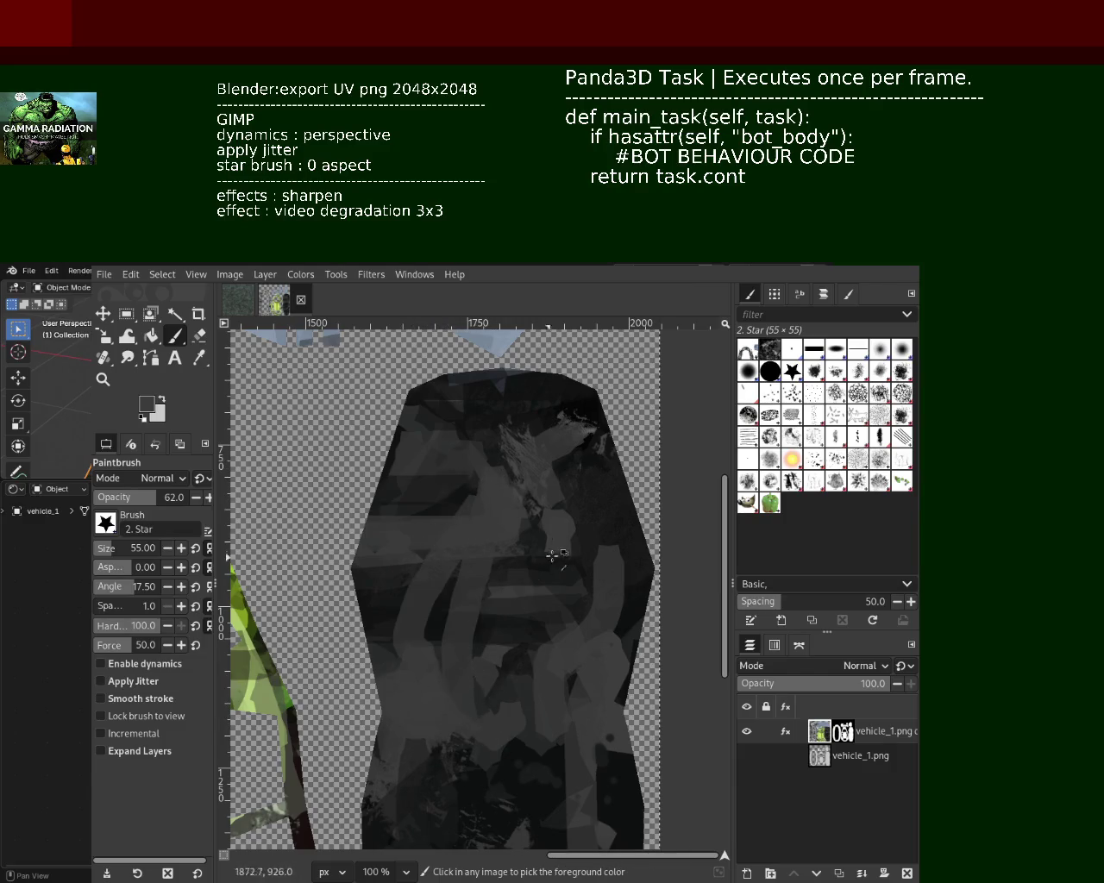
Zoom in and out with the Zoom tool to inspect the texture
click(103, 379)
ctrl+scroll(463, 506, up, 2)
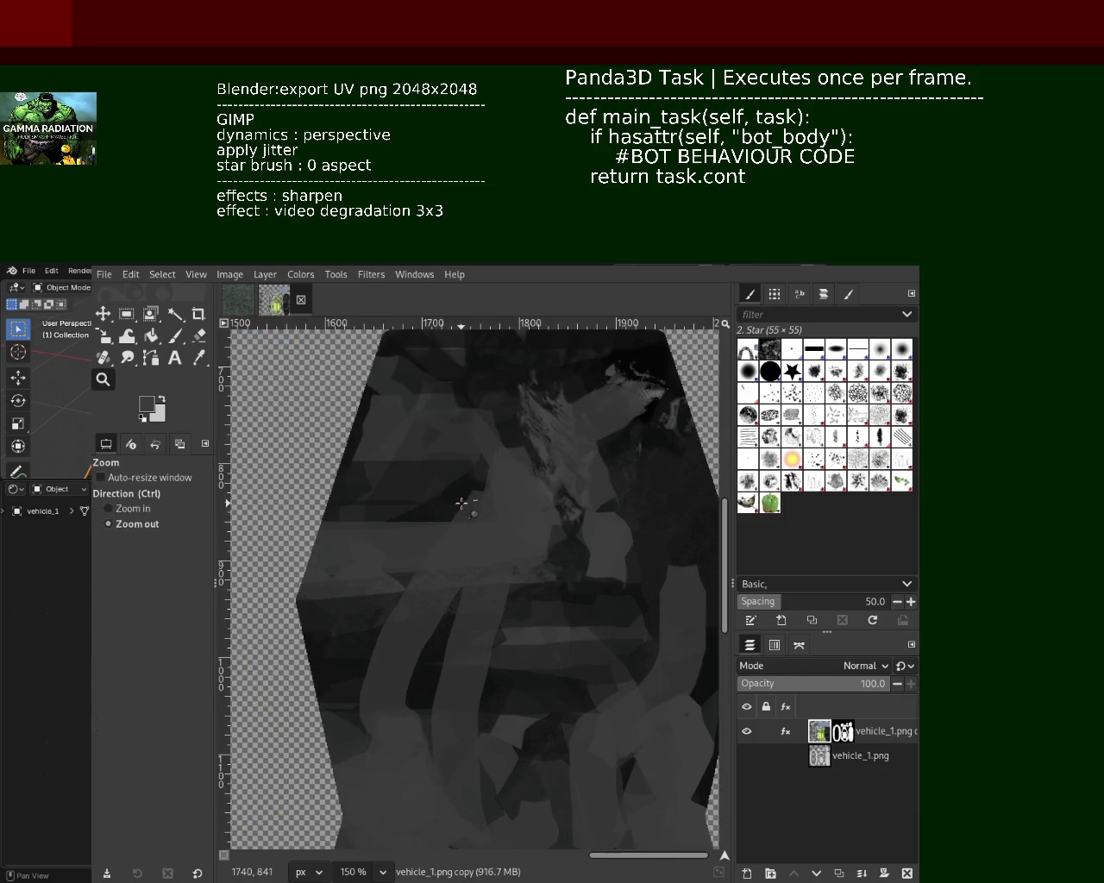
ctrl+scroll(458, 505, down, 4)
ctrl+scroll(475, 670, down, 1)
ctrl+scroll(347, 513, up, 3)
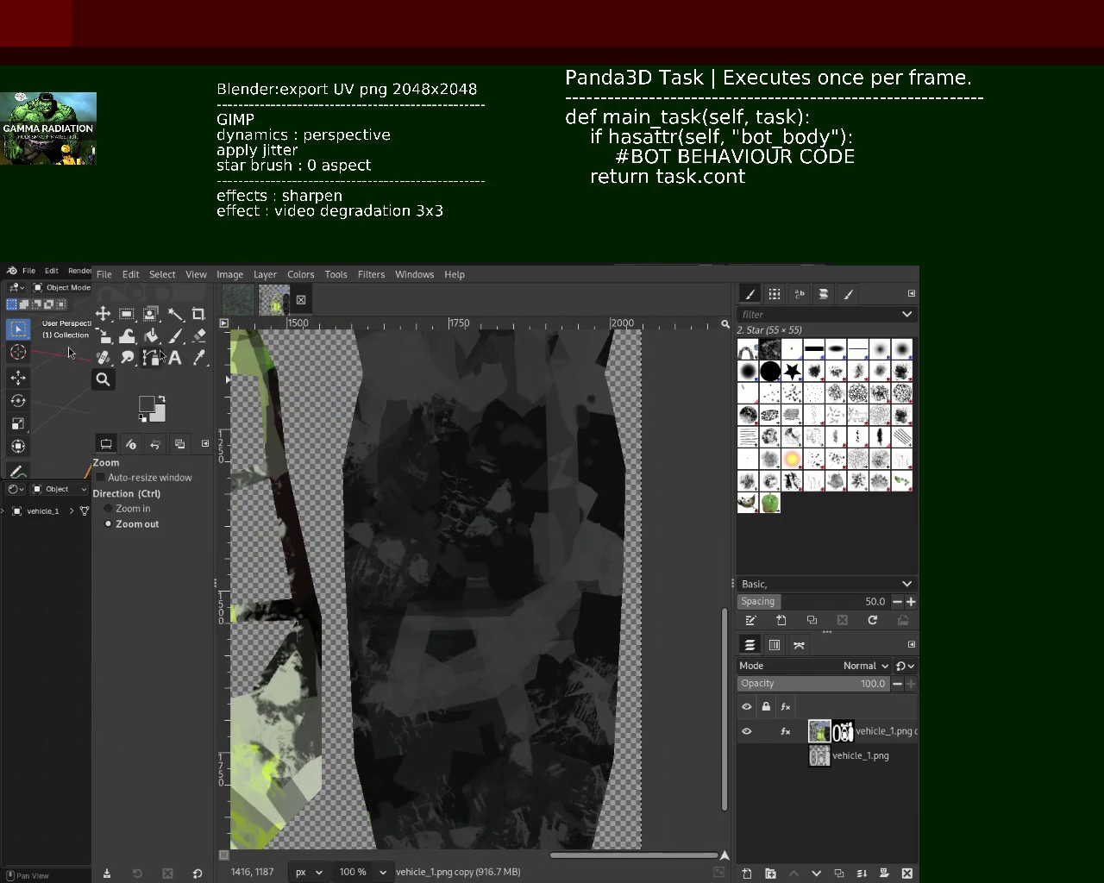
Discard an empty text box, then return to the Paintbrush with a dark grey picked
key(t)
click(542, 492)
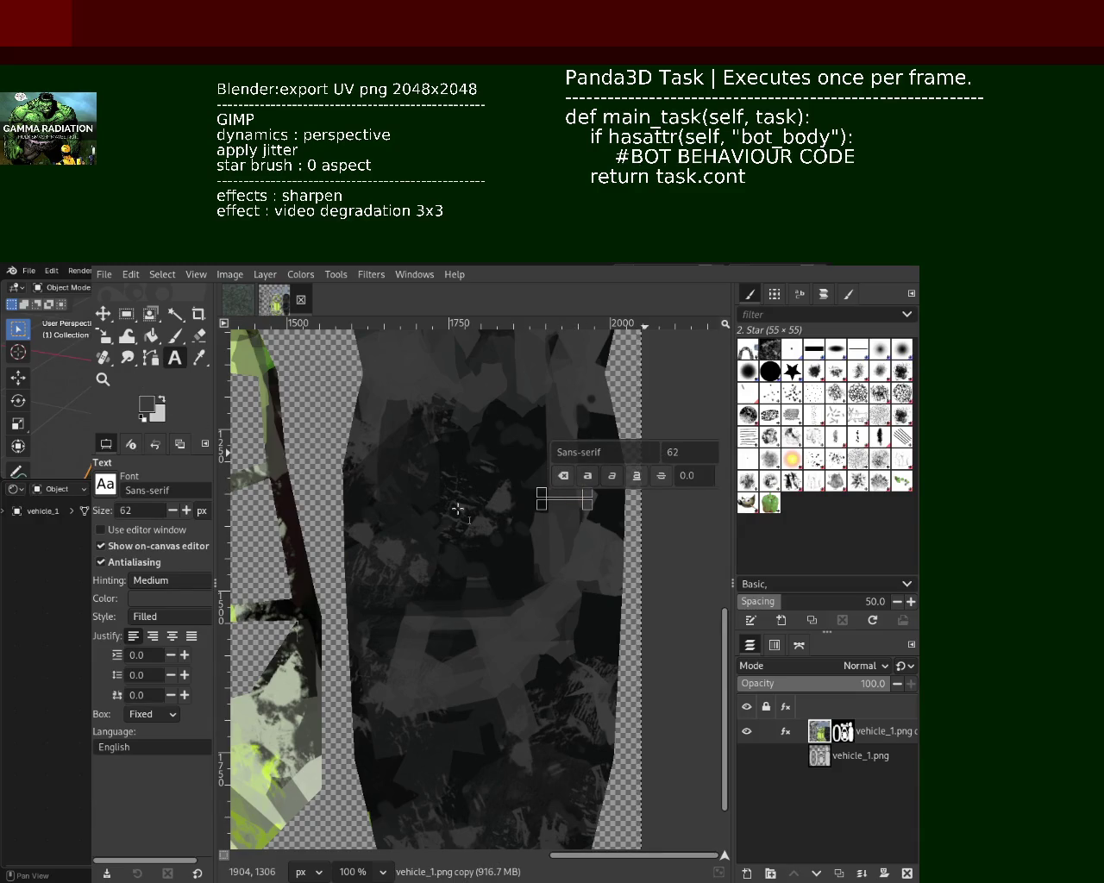
key(Escape)
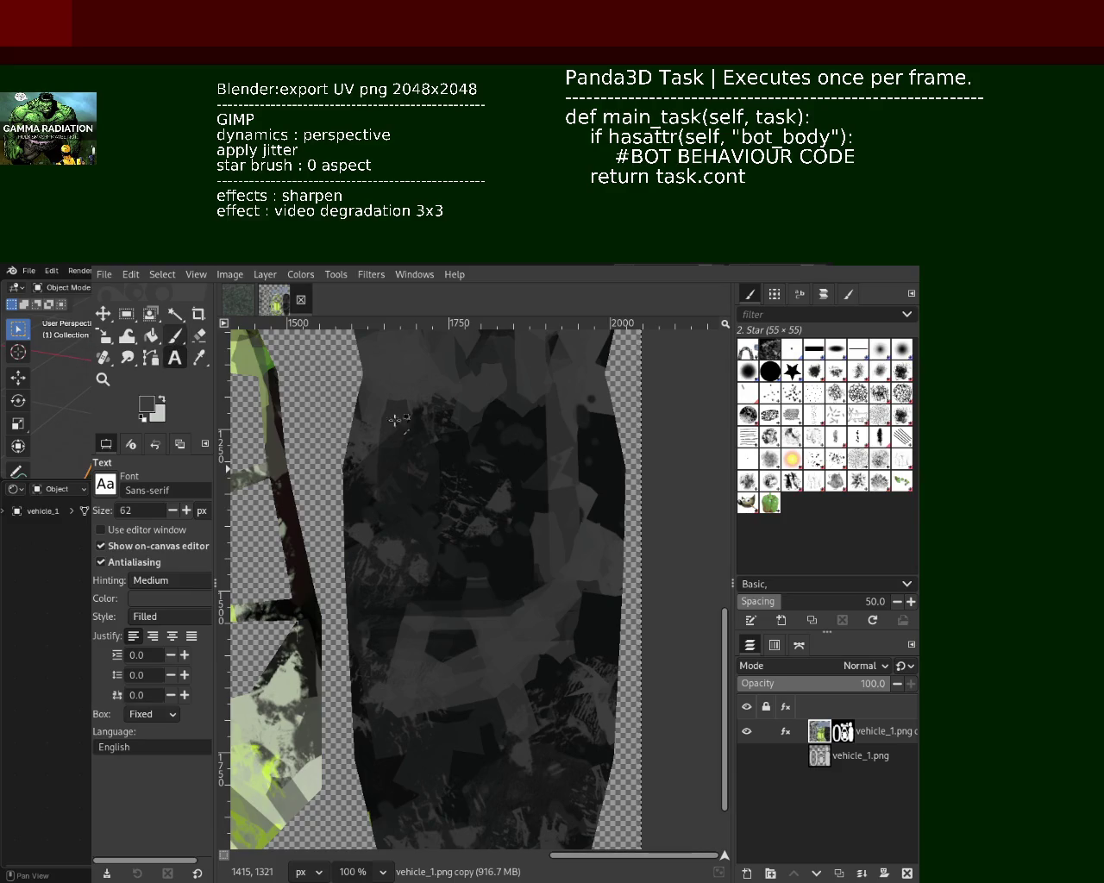
key(p)
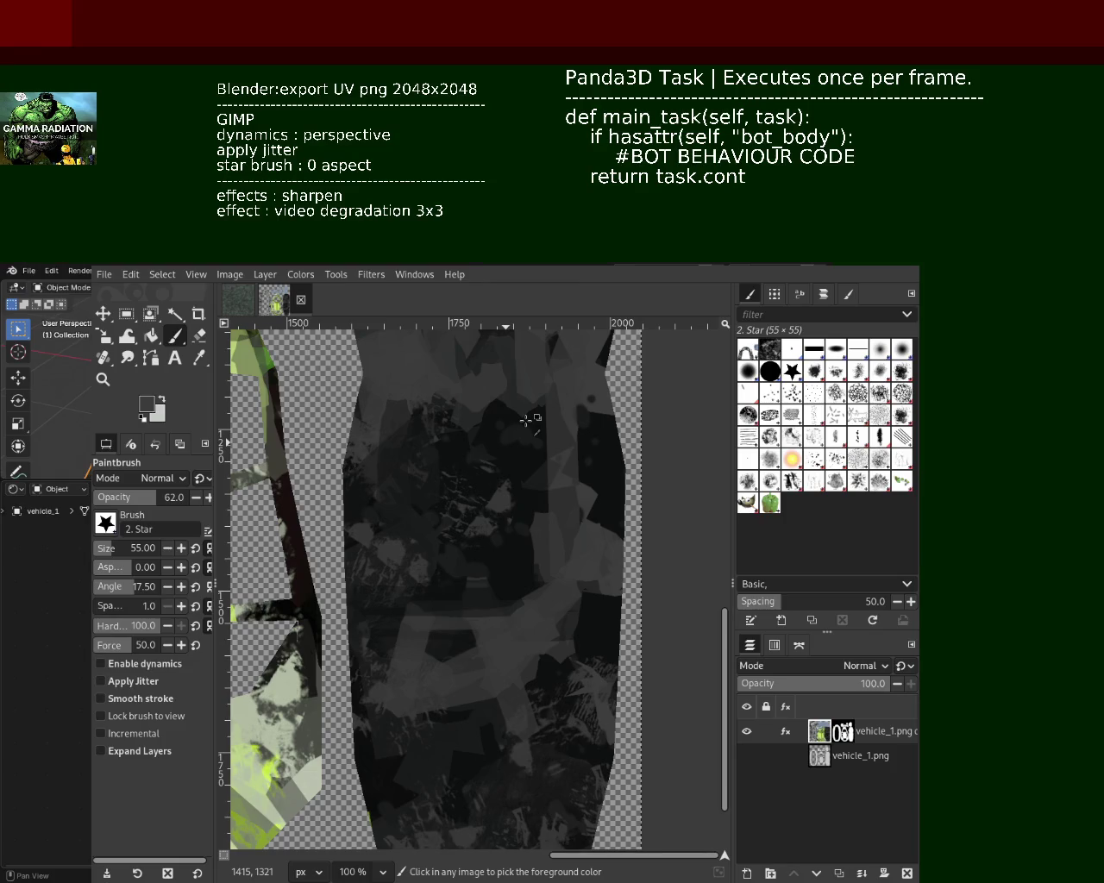
ctrl+click(526, 420)
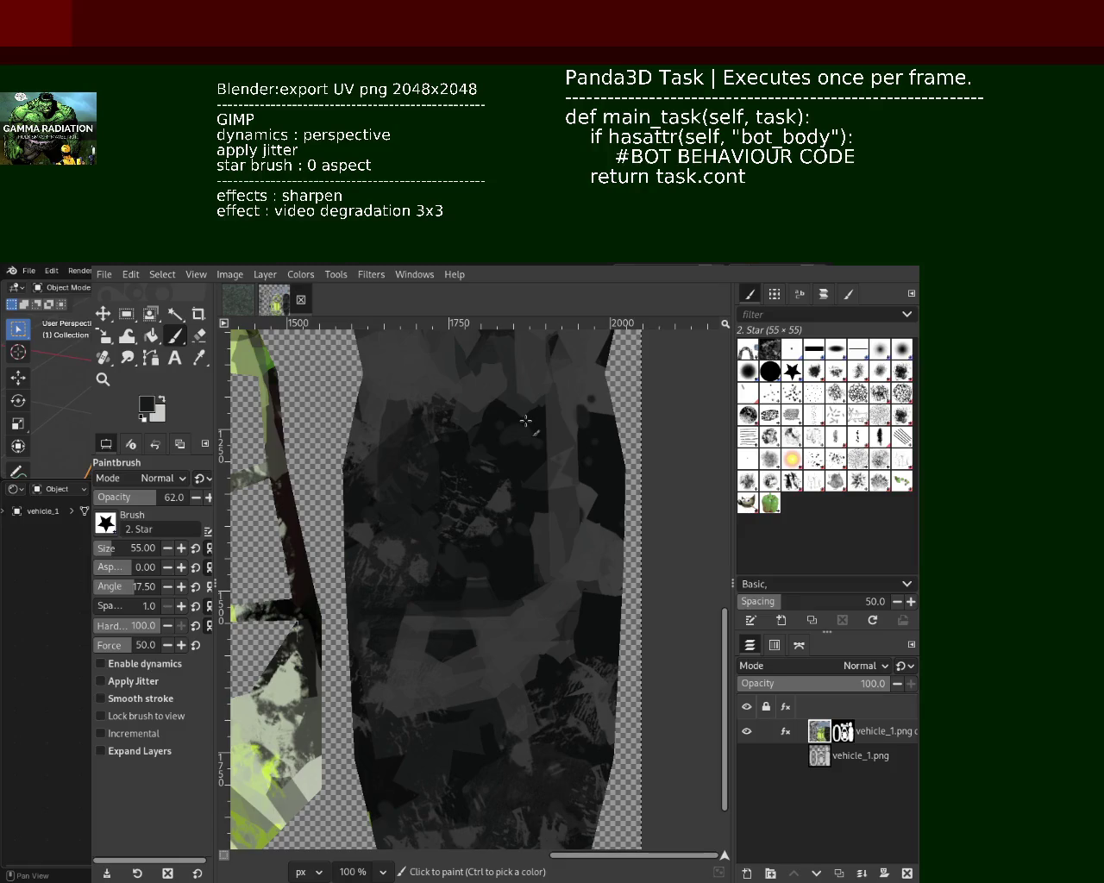